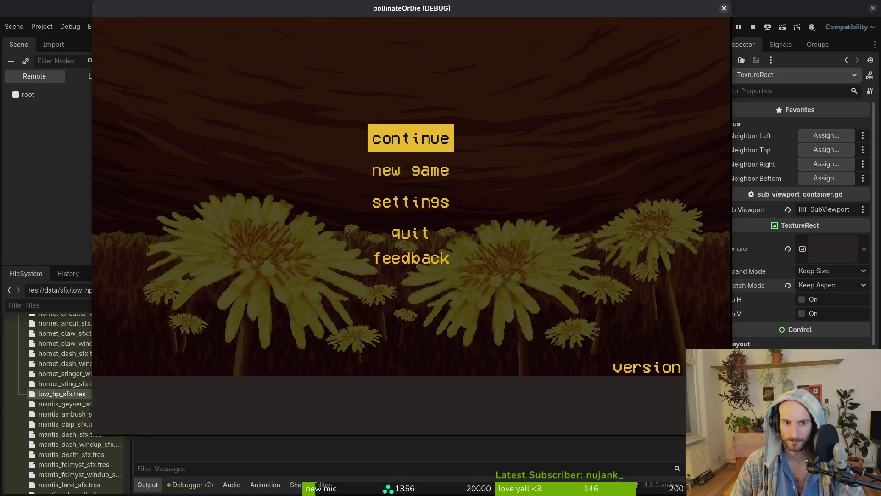
Set the TextureRect stretch mode to Keep and anchors to Full Rect, and save the scene
{"action": "left_click", "coordinate": [832, 285]}
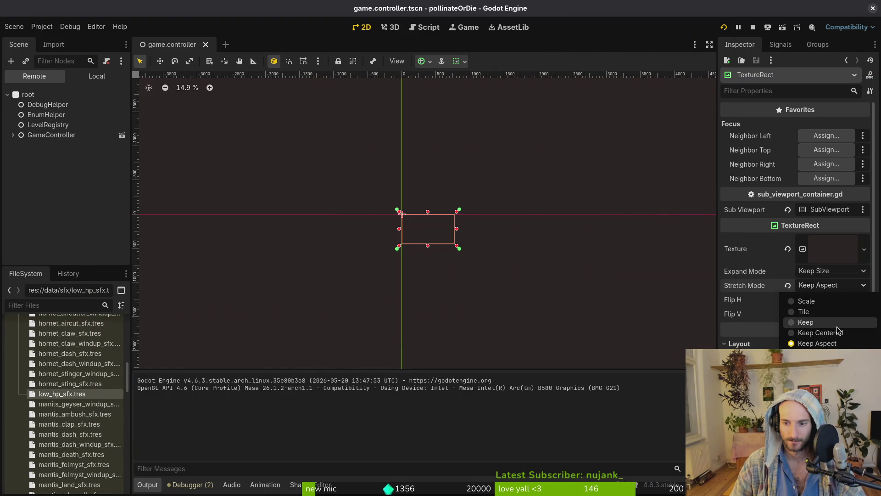
{"action": "left_click", "coordinate": [815, 325]}
{"action": "scroll", "coordinate": [796, 207], "scroll_direction": "down", "scroll_amount": 3}
{"action": "left_click", "coordinate": [835, 404]}
{"action": "left_click", "coordinate": [834, 361]}
{"action": "left_click", "coordinate": [839, 313]}
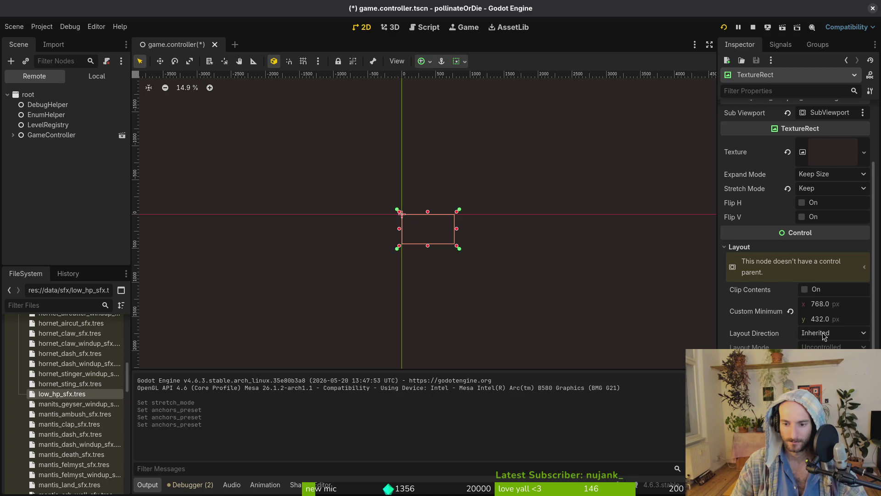
{"action": "key", "text": "ctrl+s"}
Test-run the game, resize, maximize and restore its window, then close it
{"action": "left_click", "coordinate": [723, 27]}
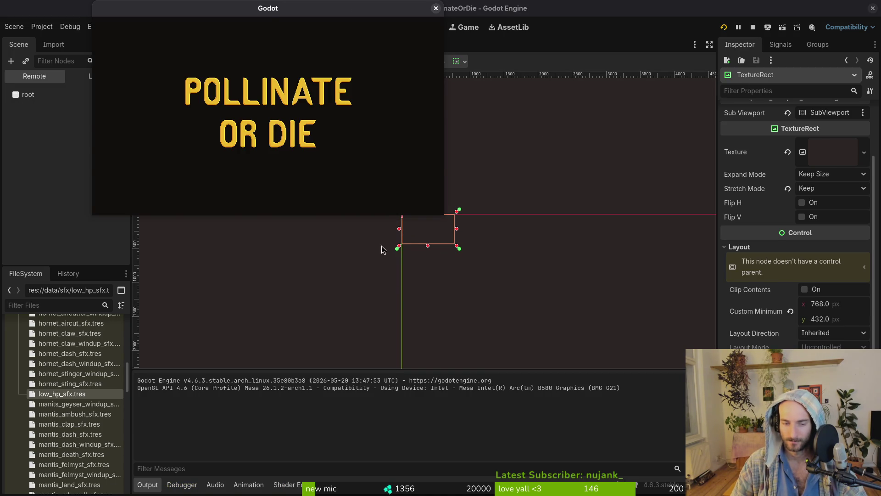
{"action": "mouse_move", "coordinate": [444, 216]}
{"action": "left_mouse_down"}
{"action": "mouse_move", "coordinate": [550, 283]}
{"action": "mouse_move", "coordinate": [280, 173]}
{"action": "left_mouse_up"}
{"action": "key", "text": "super+Up"}
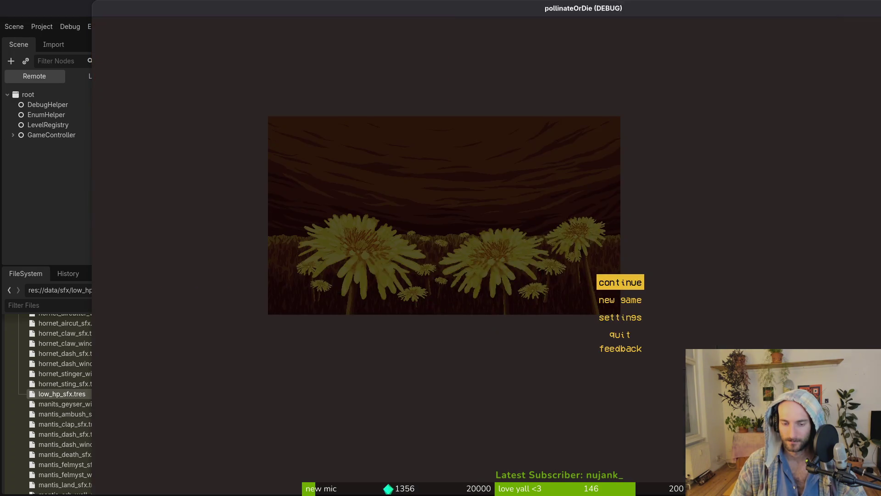
{"action": "key", "text": "super+Down"}
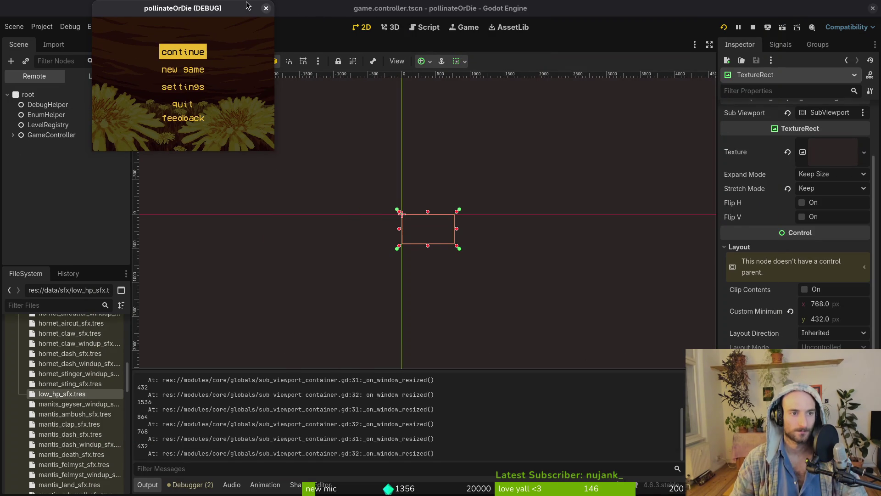
{"action": "left_click", "coordinate": [266, 8]}
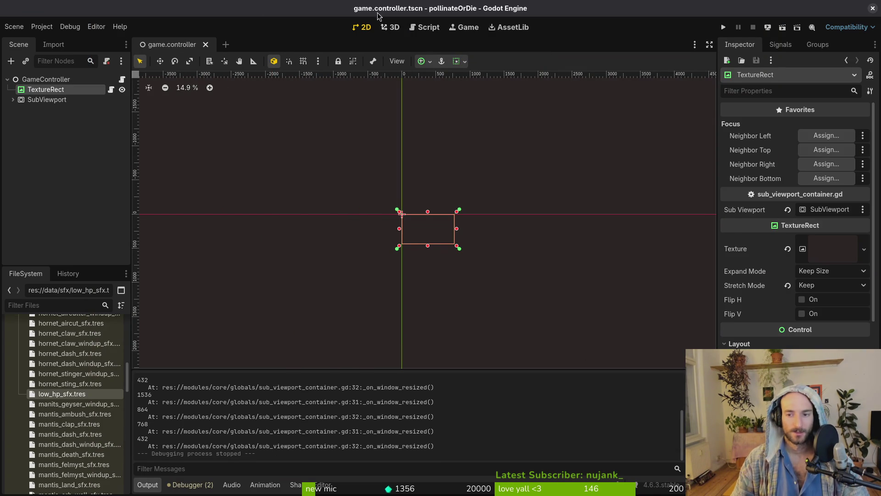
In Project Settings > Display > Window, set Stretch Mode to viewport with Aspect keep, then save
{"action": "left_click", "coordinate": [42, 27]}
{"action": "left_click", "coordinate": [68, 43]}
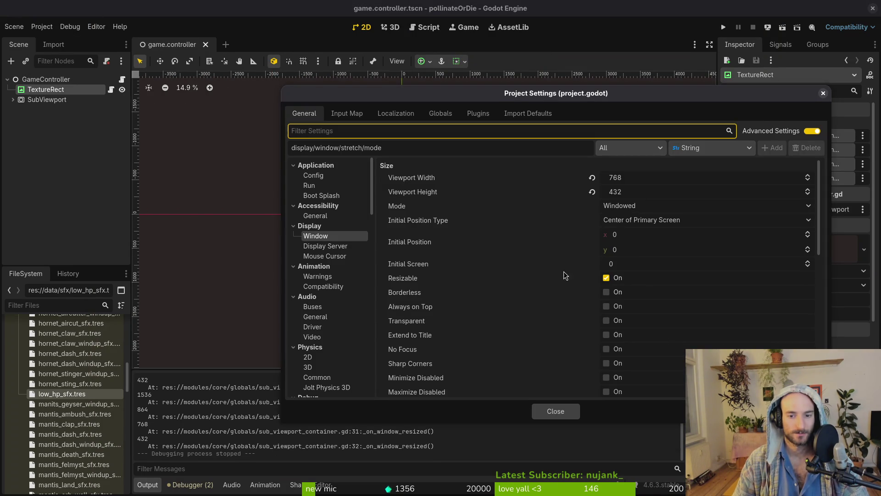
{"action": "scroll", "coordinate": [642, 262], "scroll_direction": "down", "scroll_amount": 5}
{"action": "scroll", "coordinate": [652, 330], "scroll_direction": "down", "scroll_amount": 1}
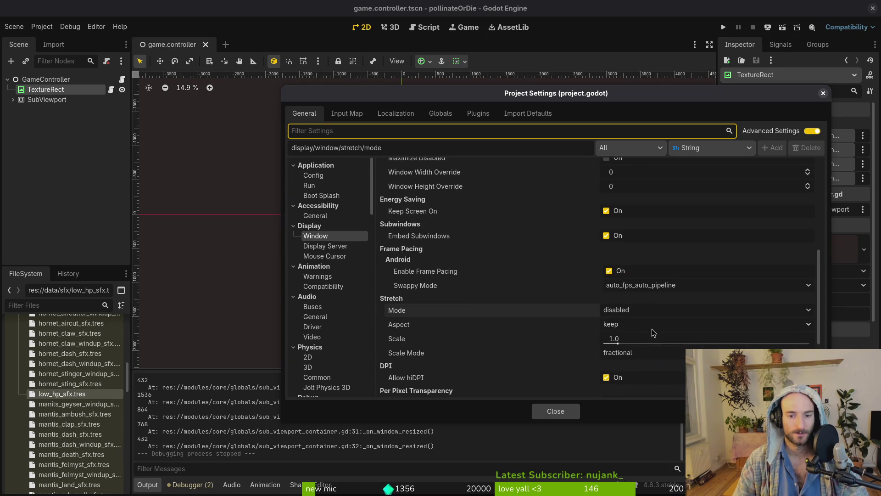
{"action": "left_click", "coordinate": [640, 329]}
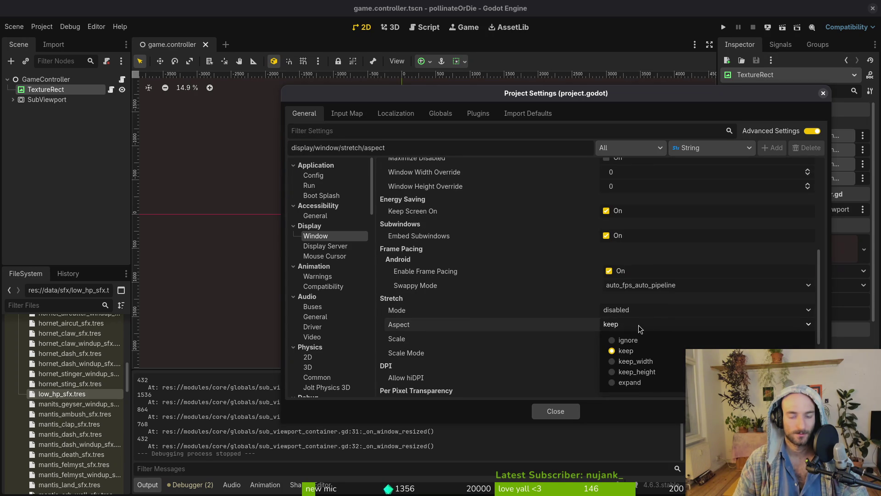
{"action": "left_click", "coordinate": [628, 352]}
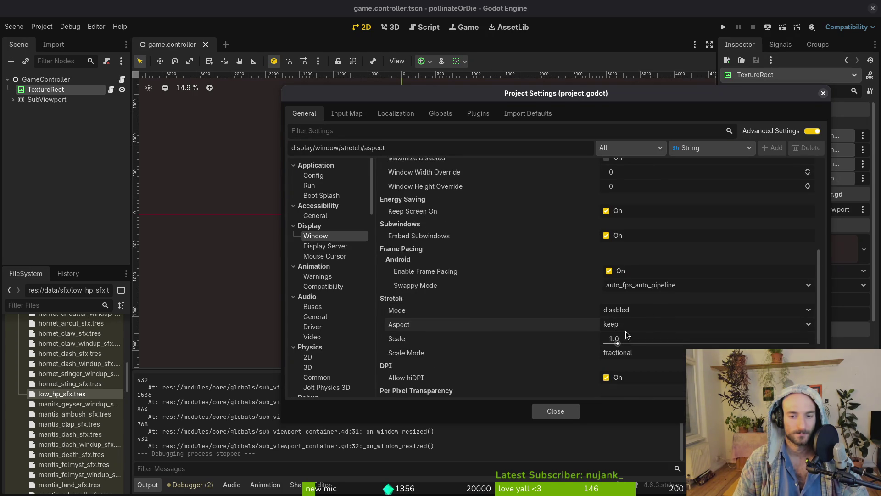
{"action": "left_click", "coordinate": [631, 310]}
{"action": "left_click", "coordinate": [642, 356]}
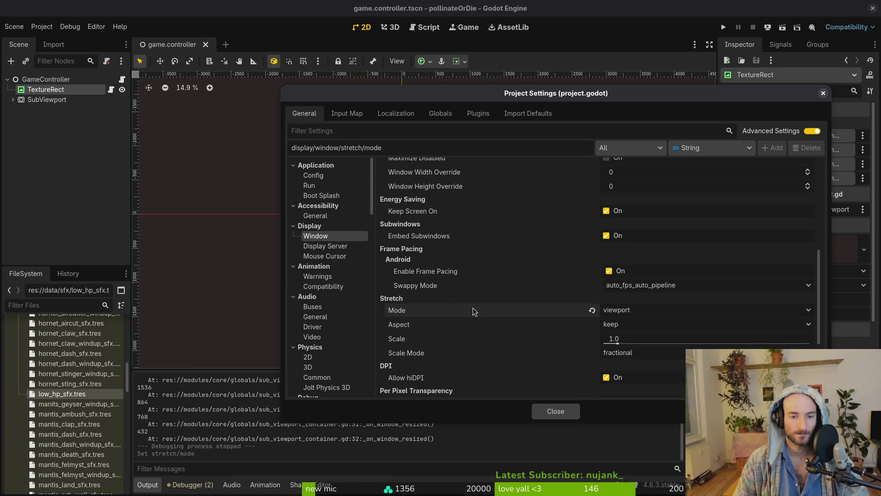
{"action": "mouse_move", "coordinate": [411, 312]}
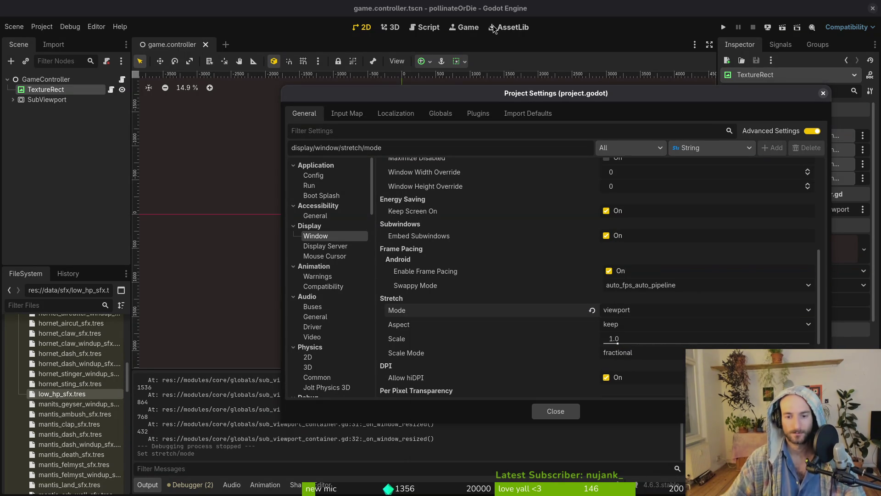
{"action": "left_click", "coordinate": [557, 412]}
{"action": "key", "text": "ctrl+s"}
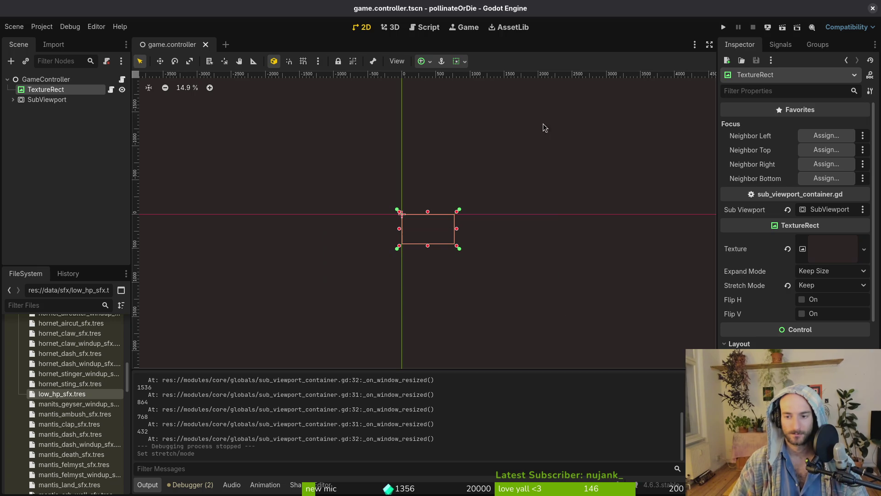
Run the game and enlarge its window to check viewport stretching
{"action": "left_click", "coordinate": [723, 27]}
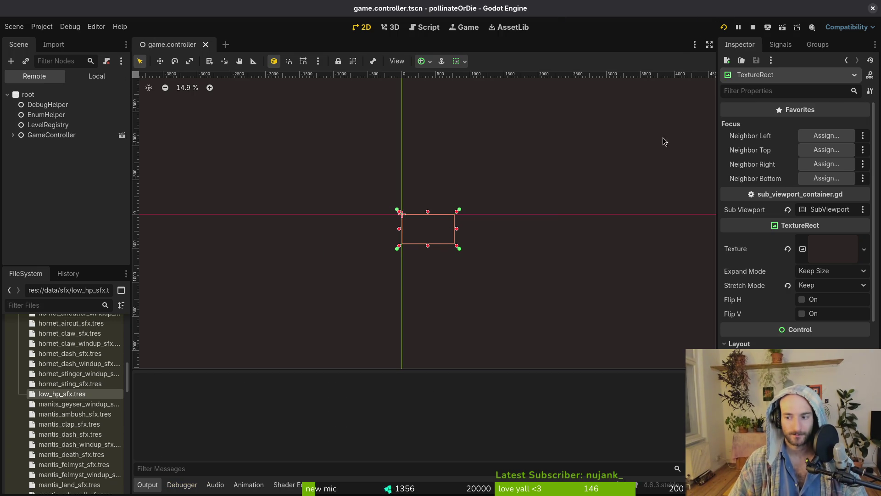
{"action": "mouse_move", "coordinate": [442, 214]}
{"action": "left_mouse_down"}
{"action": "mouse_move", "coordinate": [508, 266]}
{"action": "mouse_move", "coordinate": [732, 384]}
{"action": "mouse_move", "coordinate": [536, 295]}
{"action": "mouse_move", "coordinate": [544, 337]}
{"action": "mouse_move", "coordinate": [619, 402]}
{"action": "mouse_move", "coordinate": [459, 301]}
{"action": "mouse_move", "coordinate": [682, 471]}
{"action": "mouse_move", "coordinate": [452, 299]}
{"action": "left_mouse_up"}
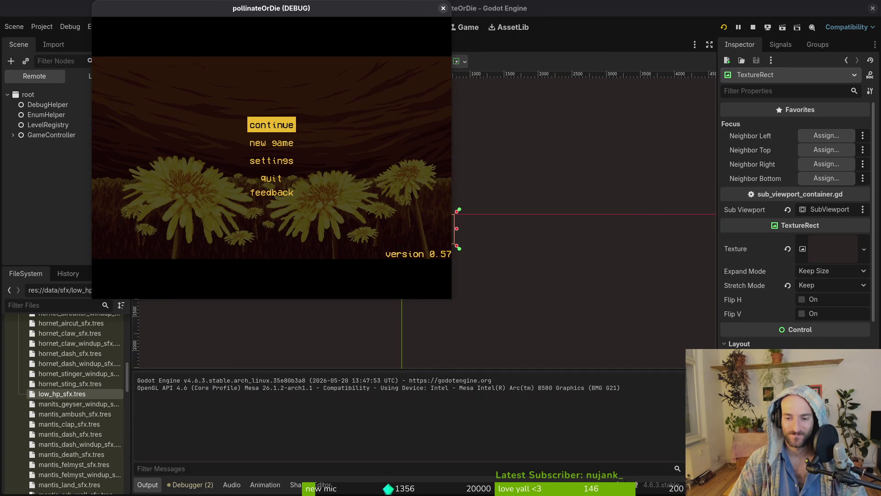
{"action": "left_click", "coordinate": [401, 213]}
{"action": "scroll", "coordinate": [799, 281], "scroll_direction": "down", "scroll_amount": 5}
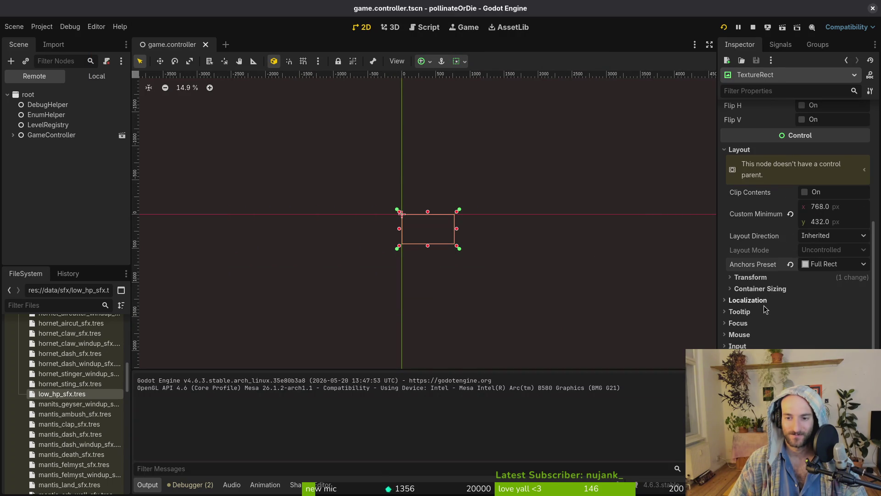
{"action": "scroll", "coordinate": [790, 250], "scroll_direction": "up", "scroll_amount": 5}
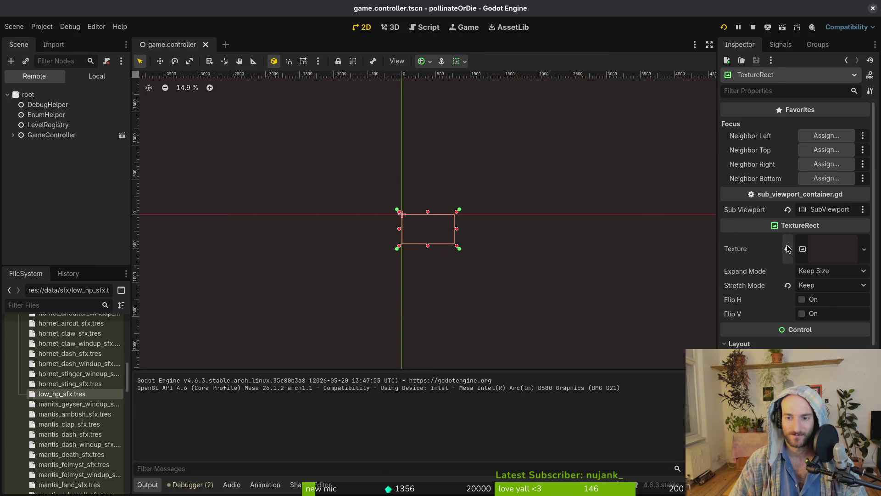
Review the TextureRect expand and stretch modes, leaving stretch mode at Keep
{"action": "left_click", "coordinate": [823, 272]}
{"action": "left_click", "coordinate": [826, 286]}
{"action": "left_click", "coordinate": [826, 286]}
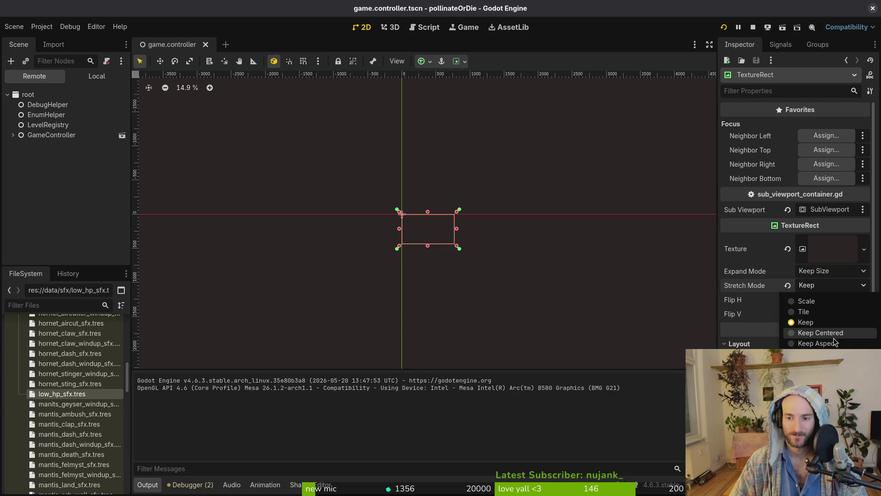
{"action": "left_click", "coordinate": [837, 323]}
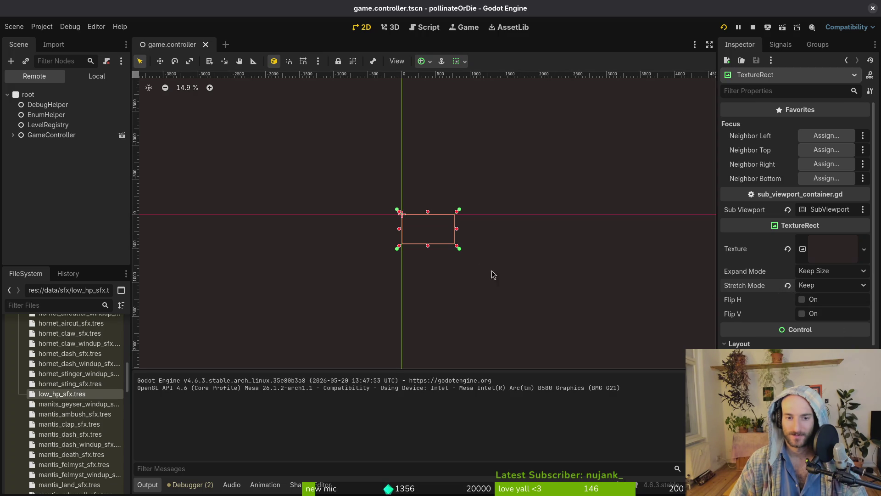
Stop the game and expand SubViewport to reveal managers, popups, gui and level
{"action": "left_click", "coordinate": [97, 76]}
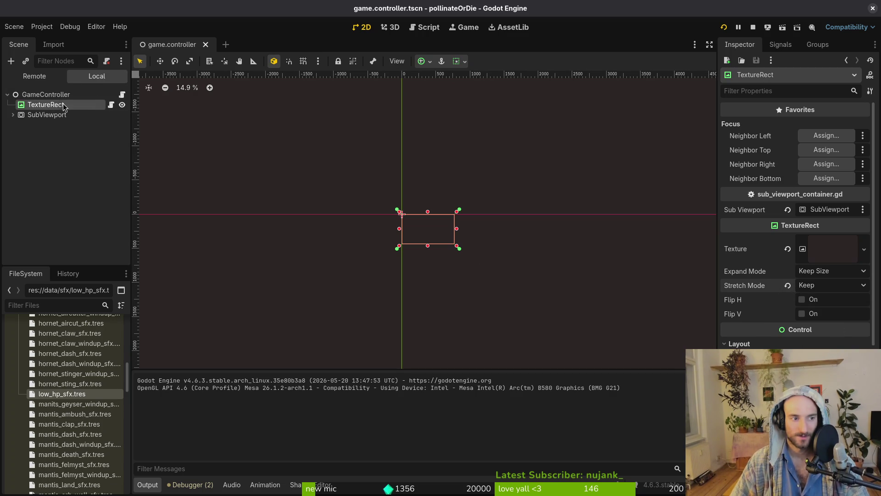
{"action": "left_click", "coordinate": [39, 115]}
{"action": "left_click", "coordinate": [39, 105]}
{"action": "left_click", "coordinate": [40, 115]}
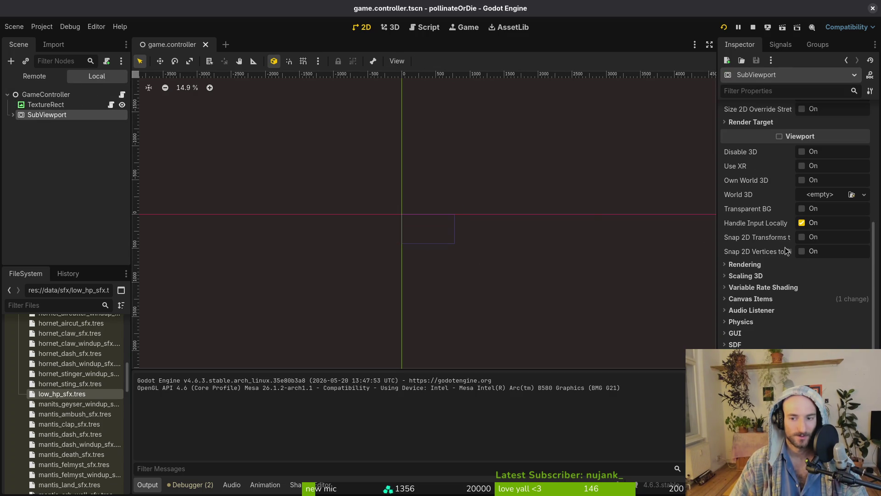
{"action": "left_click", "coordinate": [401, 214]}
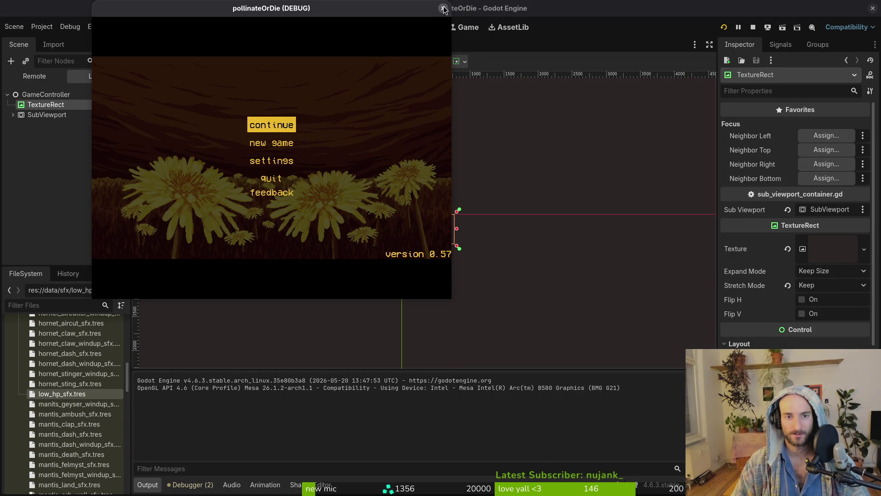
{"action": "left_click", "coordinate": [443, 9]}
{"action": "left_click", "coordinate": [12, 100]}
{"action": "left_click", "coordinate": [46, 110]}
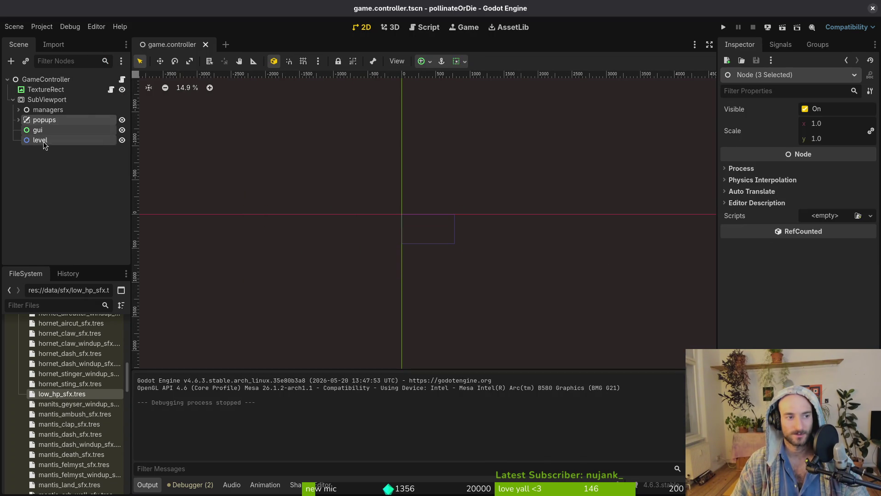
Move managers, popups, gui and level directly under GameController and do a quick test run
{"action": "left_click", "coordinate": [44, 140], "text": "shift"}
{"action": "left_click", "coordinate": [48, 100]}
{"action": "left_click", "coordinate": [45, 110]}
{"action": "left_click", "coordinate": [45, 142], "text": "shift"}
{"action": "left_click_drag", "start_coordinate": [43, 112], "coordinate": [50, 84]}
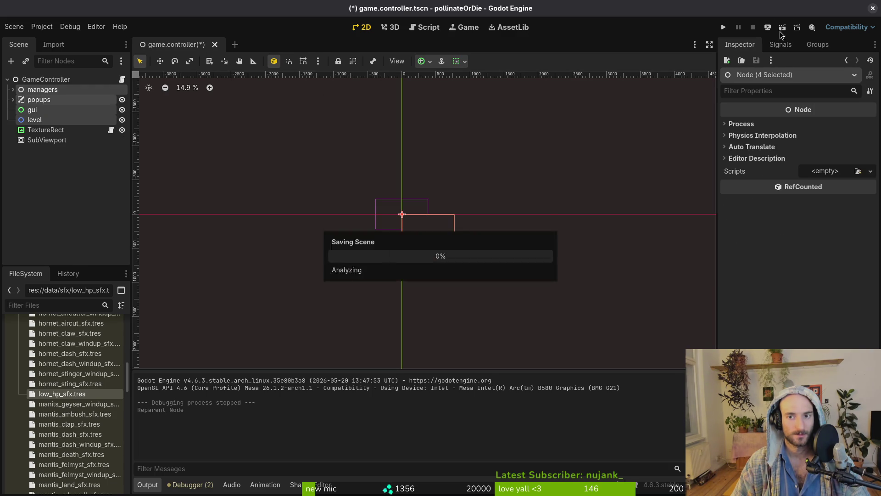
{"action": "left_click", "coordinate": [729, 28]}
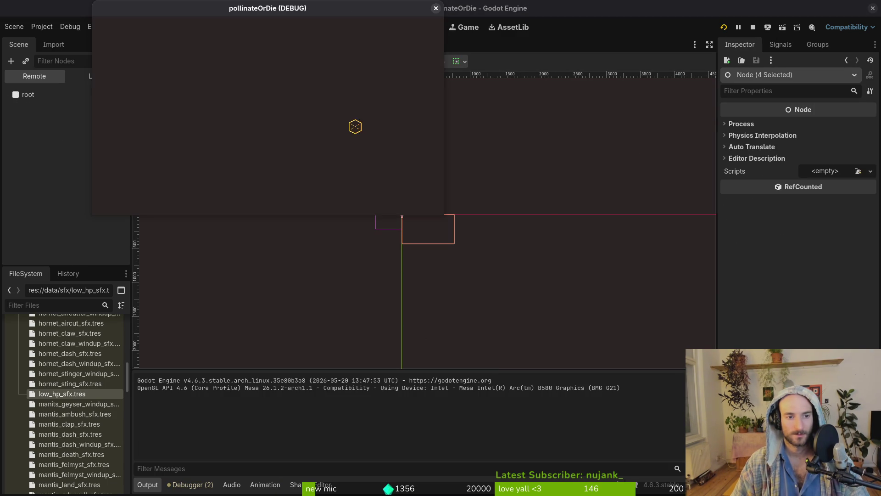
{"action": "left_click", "coordinate": [436, 8]}
Reparent TextureRect and SubViewport under managers, undo it, then place them above managers
{"action": "left_click", "coordinate": [41, 130]}
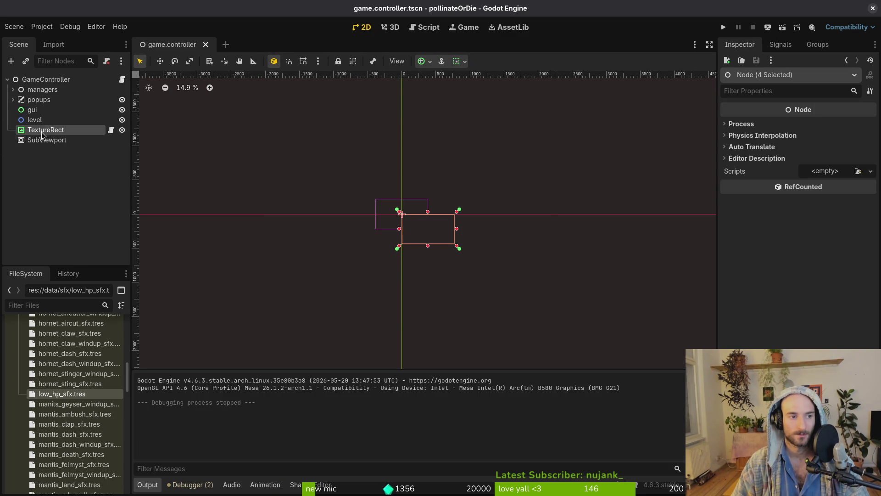
{"action": "left_click", "coordinate": [46, 140], "text": "shift"}
{"action": "mouse_move", "coordinate": [46, 140]}
{"action": "left_mouse_down"}
{"action": "mouse_move", "coordinate": [58, 118]}
{"action": "mouse_move", "coordinate": [55, 90]}
{"action": "left_mouse_up"}
{"action": "left_click", "coordinate": [55, 90]}
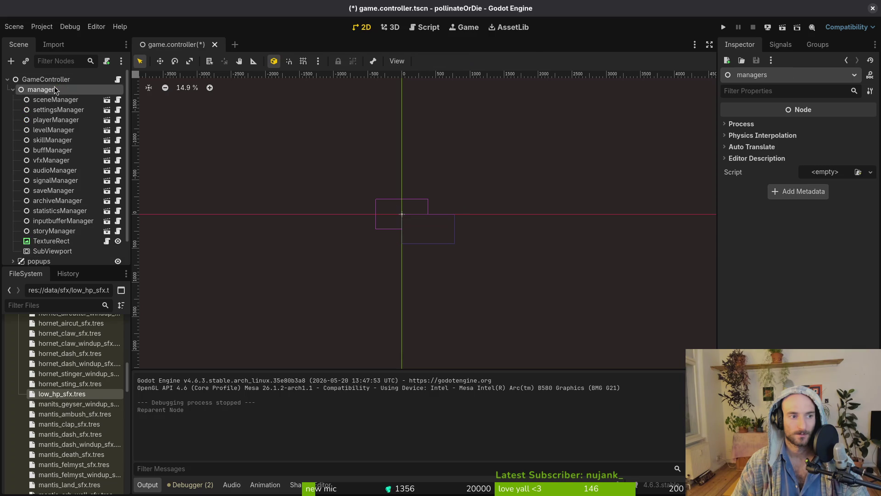
{"action": "key", "text": "ctrl+z"}
{"action": "key", "text": "ctrl+z"}
{"action": "key", "text": "ctrl+shift+z"}
{"action": "left_click", "coordinate": [13, 80]}
{"action": "left_click", "coordinate": [46, 130]}
{"action": "left_click", "coordinate": [46, 140], "text": "shift"}
{"action": "left_click_drag", "start_coordinate": [46, 140], "coordinate": [53, 89]}
Run the game, open and close the settings panel from the main menu, then close it
{"action": "key", "text": "F5"}
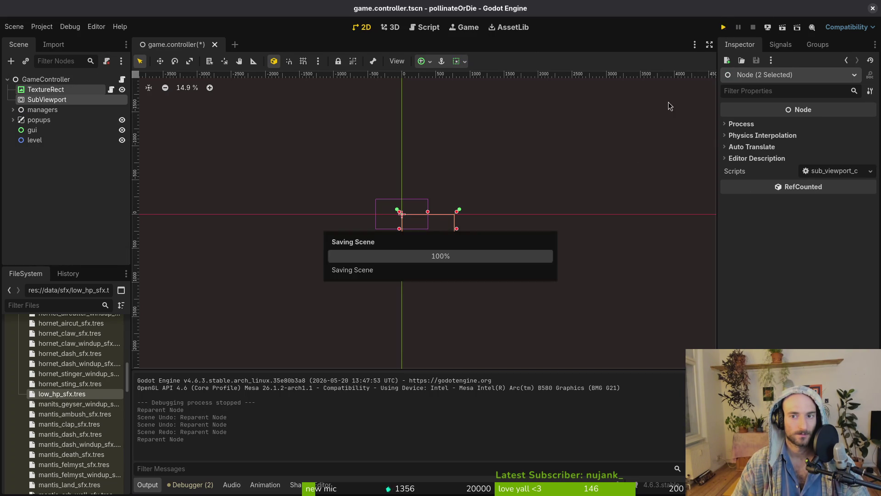
{"action": "key", "text": "Down"}
{"action": "key", "text": "Down"}
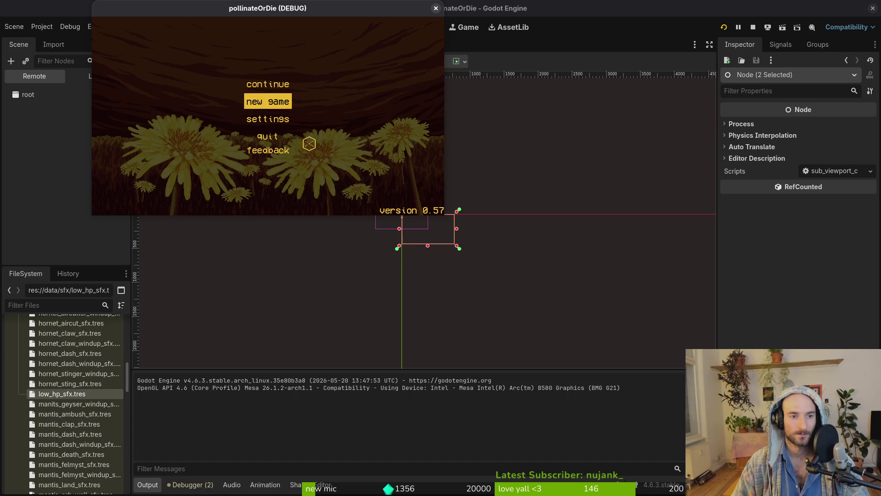
{"action": "key", "text": "Return"}
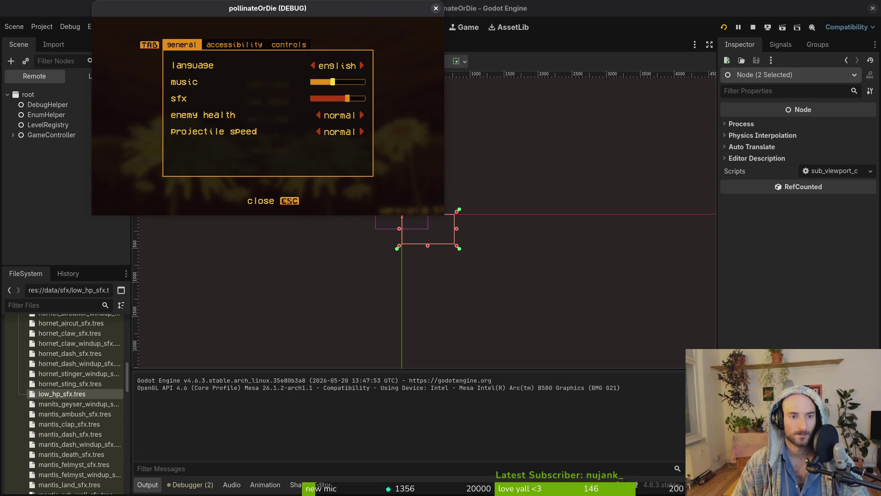
{"action": "key", "text": "Escape"}
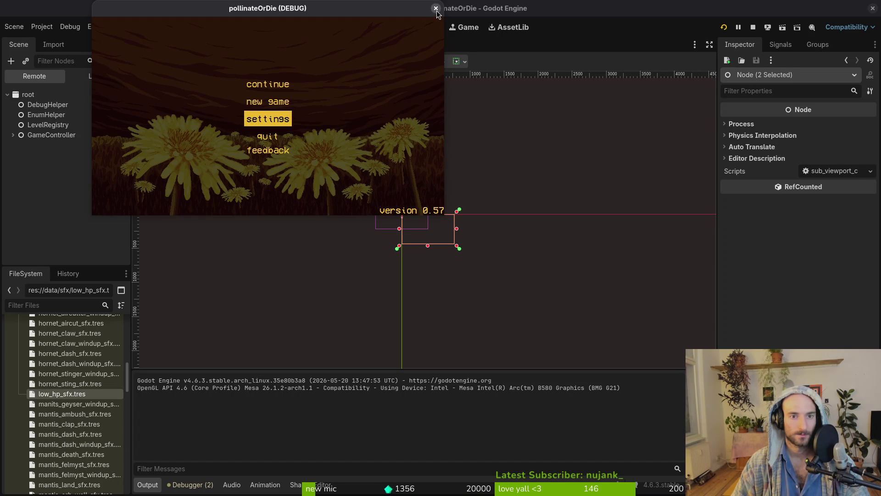
{"action": "left_click", "coordinate": [436, 8]}
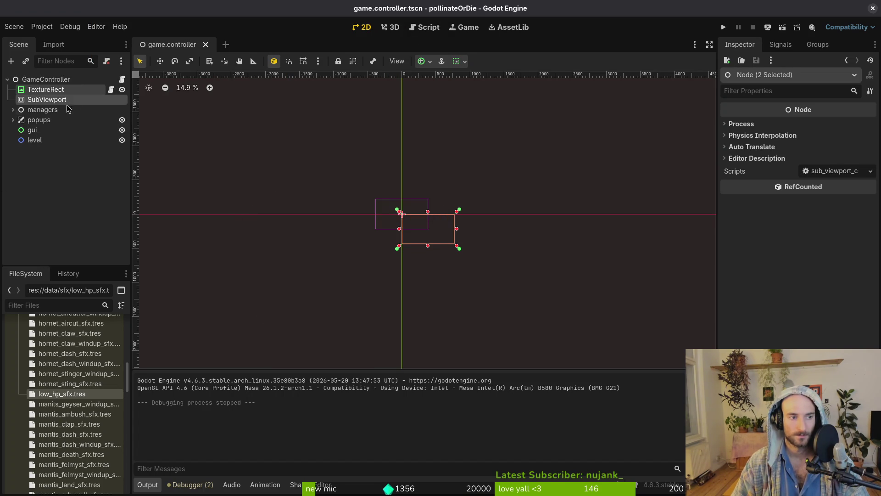
{"action": "left_click", "coordinate": [57, 110]}
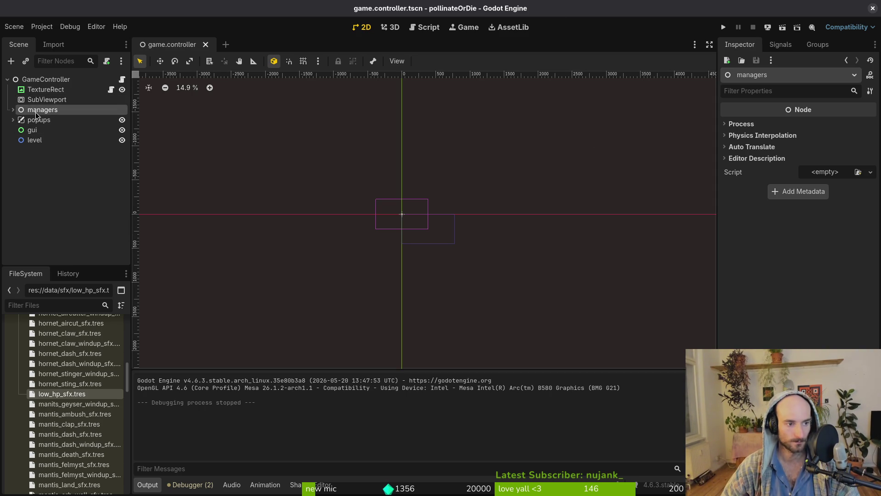
Move managers, popups, gui and level into SubViewport and save game.controller
{"action": "left_click", "coordinate": [35, 141], "text": "shift"}
{"action": "left_click_drag", "start_coordinate": [40, 117], "coordinate": [46, 100]}
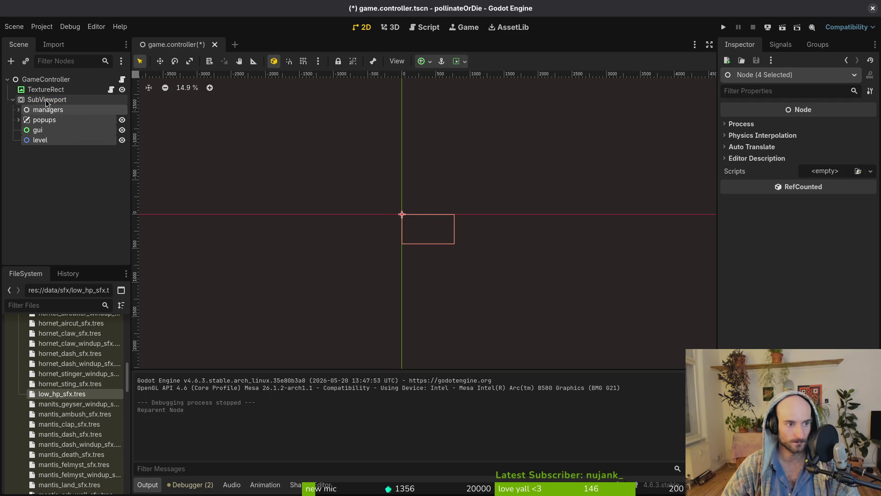
{"action": "left_click", "coordinate": [13, 100]}
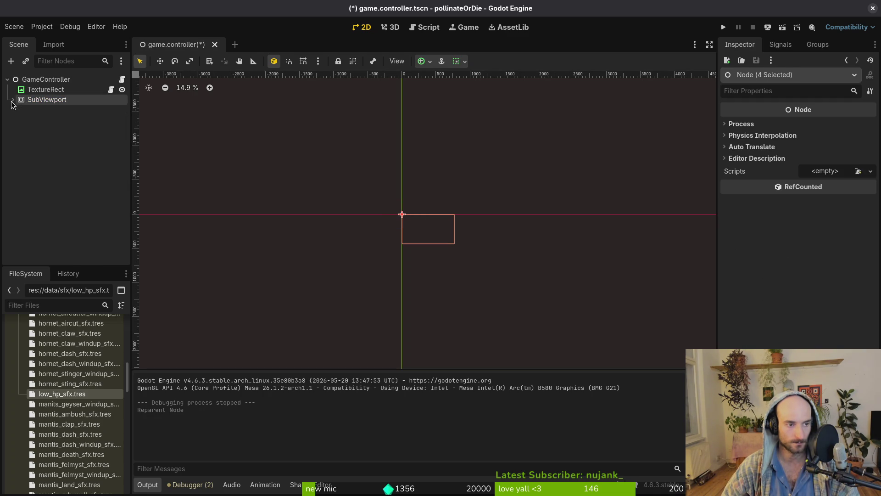
{"action": "left_click", "coordinate": [89, 92]}
{"action": "key", "text": "ctrl+s"}
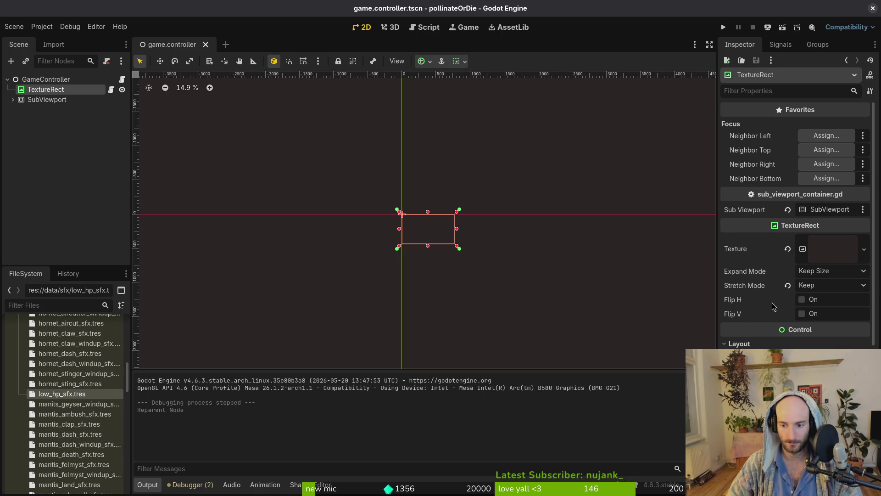
Switch the project Stretch Mode to disabled, then back to viewport, and close Project Settings
{"action": "left_click", "coordinate": [44, 28]}
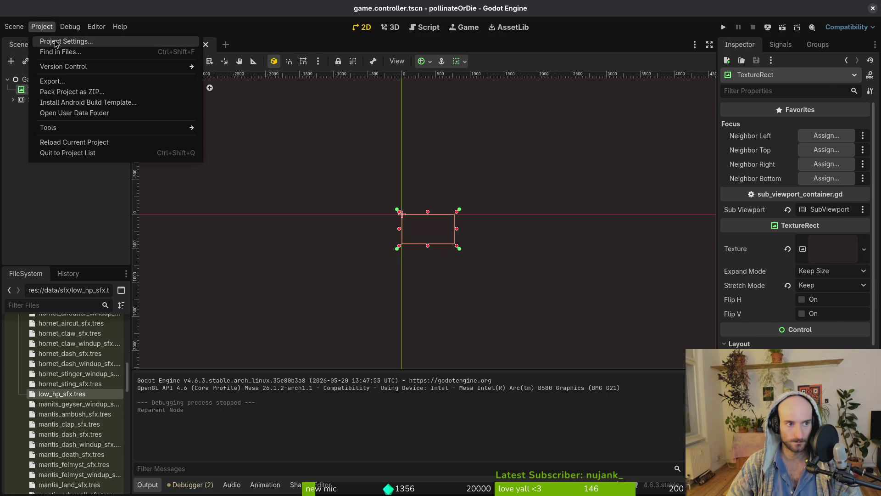
{"action": "left_click", "coordinate": [51, 37]}
{"action": "scroll", "coordinate": [629, 253], "scroll_direction": "down", "scroll_amount": 2}
{"action": "left_click", "coordinate": [646, 367]}
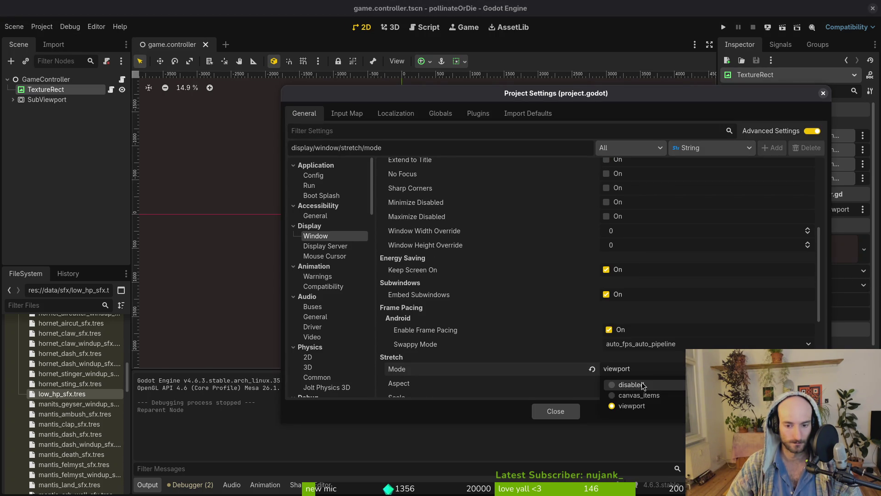
{"action": "left_click", "coordinate": [642, 385]}
{"action": "mouse_move", "coordinate": [541, 369]}
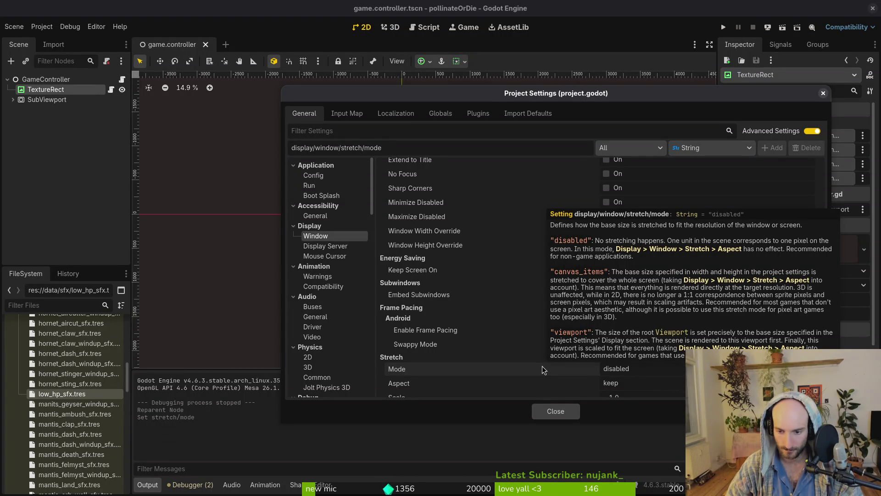
{"action": "left_click", "coordinate": [638, 371]}
{"action": "left_click", "coordinate": [646, 406]}
{"action": "left_click", "coordinate": [564, 414]}
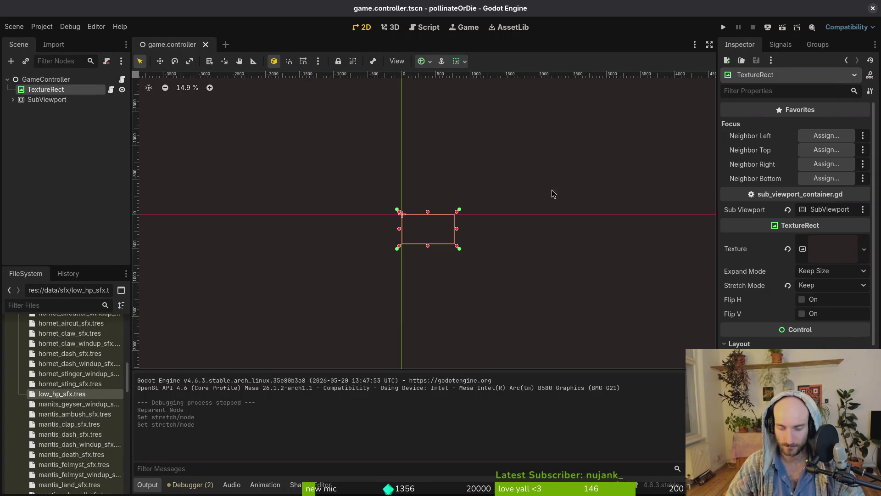
{"action": "left_click", "coordinate": [54, 27]}
{"action": "left_click", "coordinate": [50, 40]}
{"action": "scroll", "coordinate": [670, 329], "scroll_direction": "down", "scroll_amount": 10}
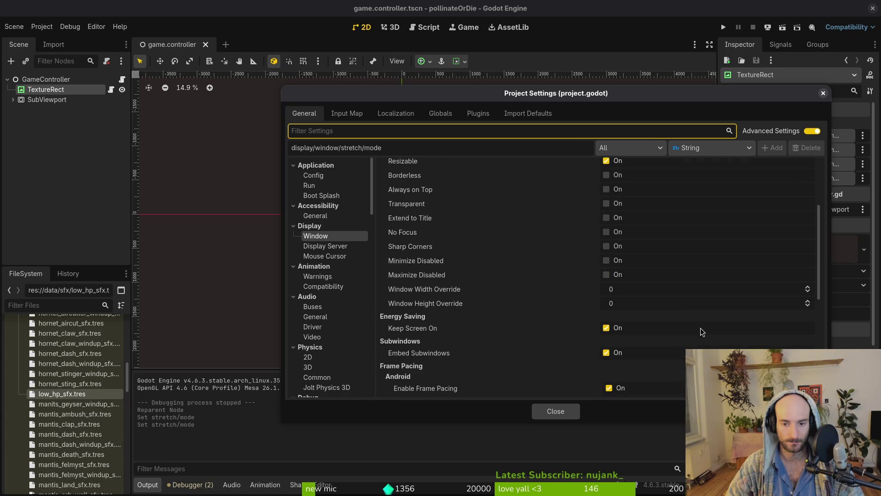
{"action": "scroll", "coordinate": [670, 327], "scroll_direction": "down", "scroll_amount": 3}
{"action": "left_click", "coordinate": [635, 323]}
{"action": "left_click", "coordinate": [630, 348]}
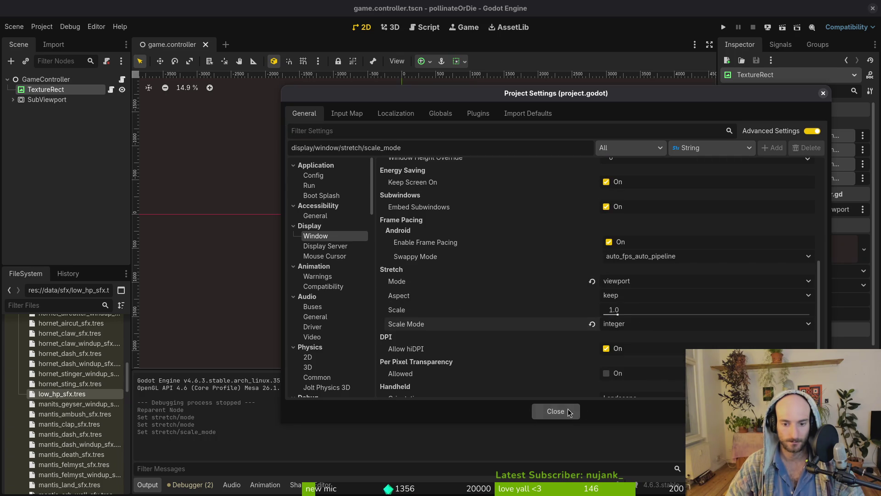
{"action": "left_click", "coordinate": [557, 411]}
{"action": "key", "text": "F5"}
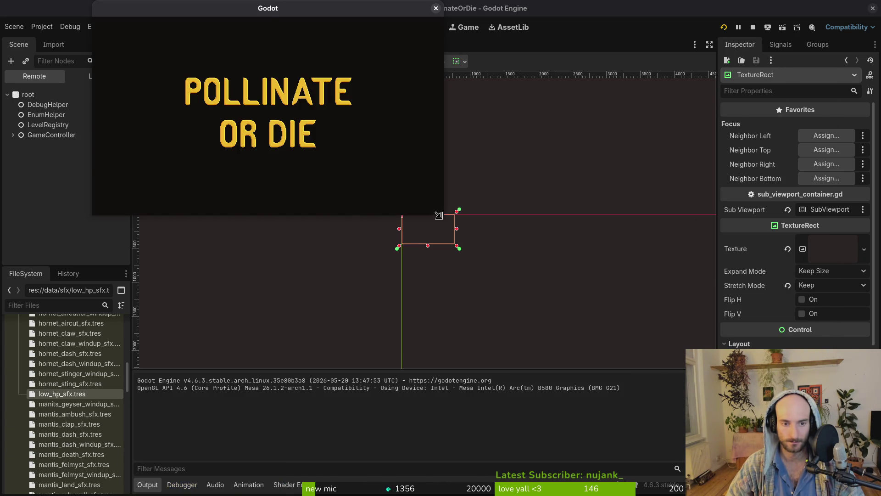
{"action": "mouse_move", "coordinate": [441, 216]}
{"action": "left_mouse_down"}
{"action": "mouse_move", "coordinate": [808, 482]}
{"action": "mouse_move", "coordinate": [847, 487]}
{"action": "mouse_move", "coordinate": [799, 468]}
{"action": "mouse_move", "coordinate": [880, 495]}
{"action": "left_mouse_up"}
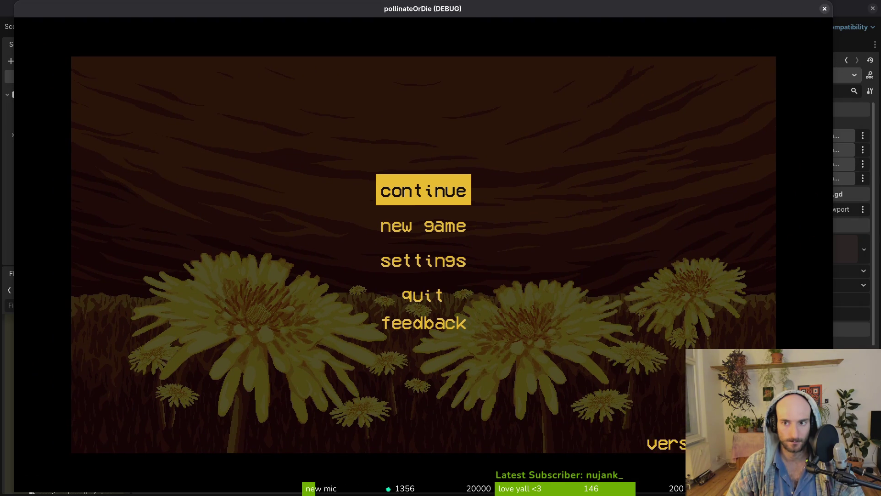
{"action": "left_click", "coordinate": [871, 8]}
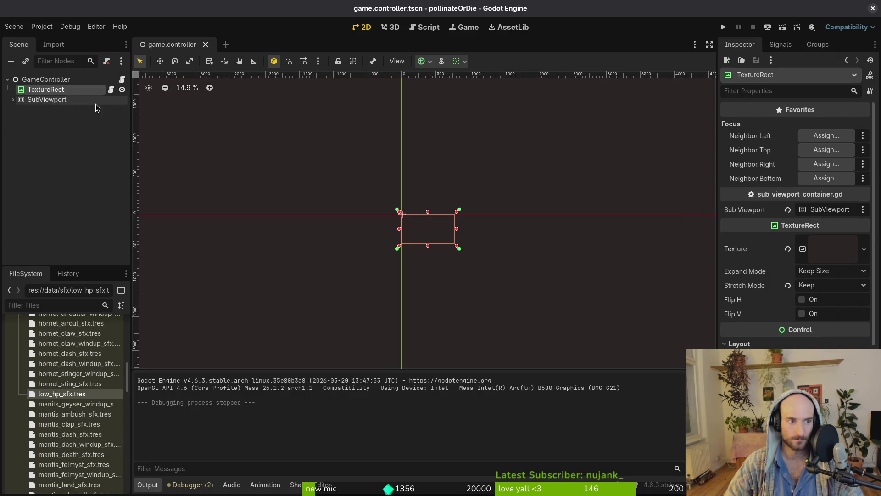
{"action": "left_click", "coordinate": [42, 27]}
{"action": "left_click", "coordinate": [74, 40]}
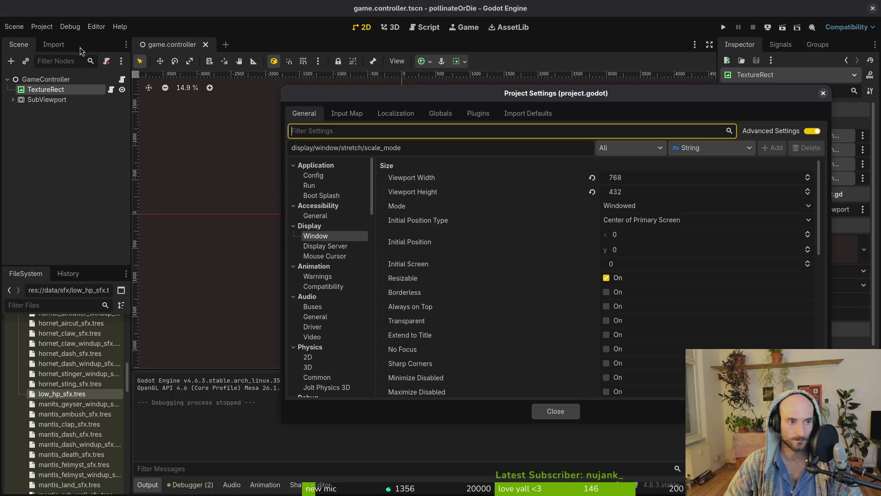
{"action": "scroll", "coordinate": [516, 247], "scroll_direction": "down", "scroll_amount": 5}
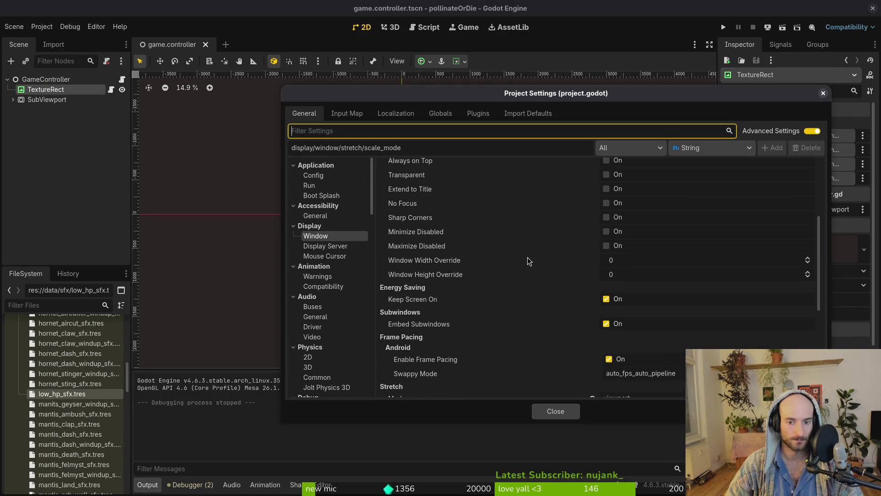
{"action": "left_click", "coordinate": [629, 299]}
{"action": "left_click", "coordinate": [633, 310]}
{"action": "left_click", "coordinate": [567, 412]}
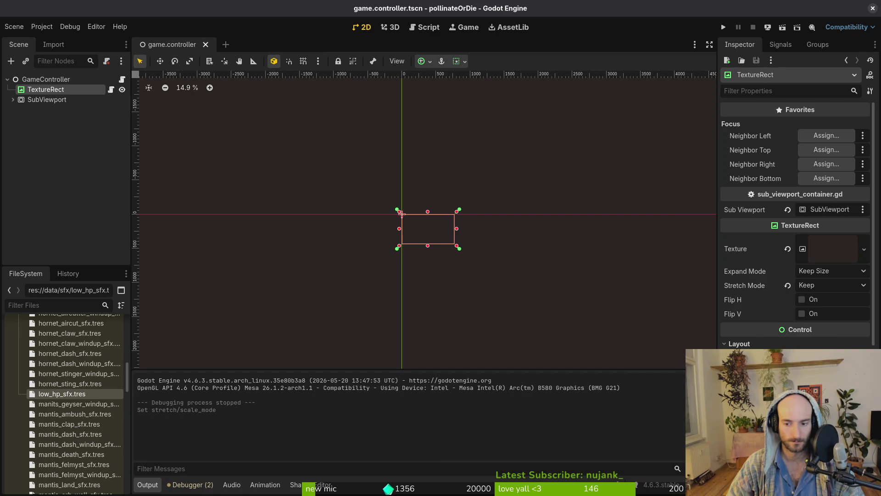
{"action": "key", "text": "ctrl+s"}
Check the SubViewport size, then test-run the game with an enlarged window and close it
{"action": "left_click", "coordinate": [41, 100]}
{"action": "scroll", "coordinate": [758, 257], "scroll_direction": "up", "scroll_amount": 5}
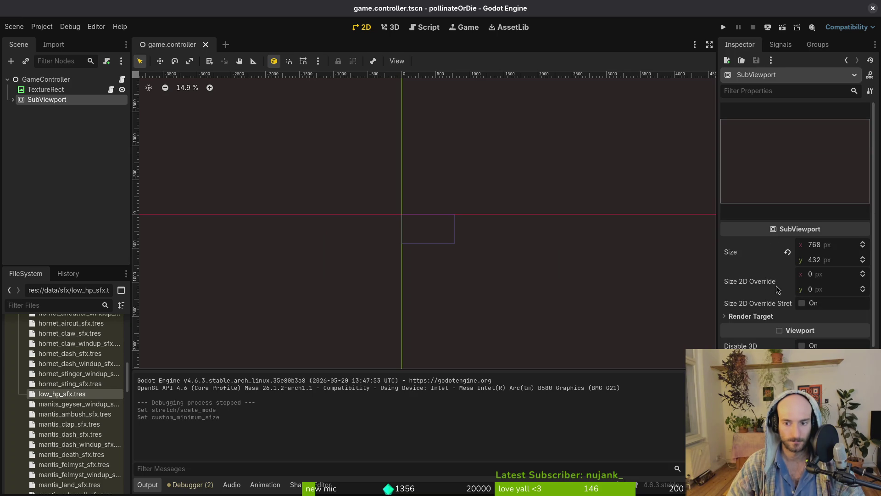
{"action": "left_click", "coordinate": [725, 27]}
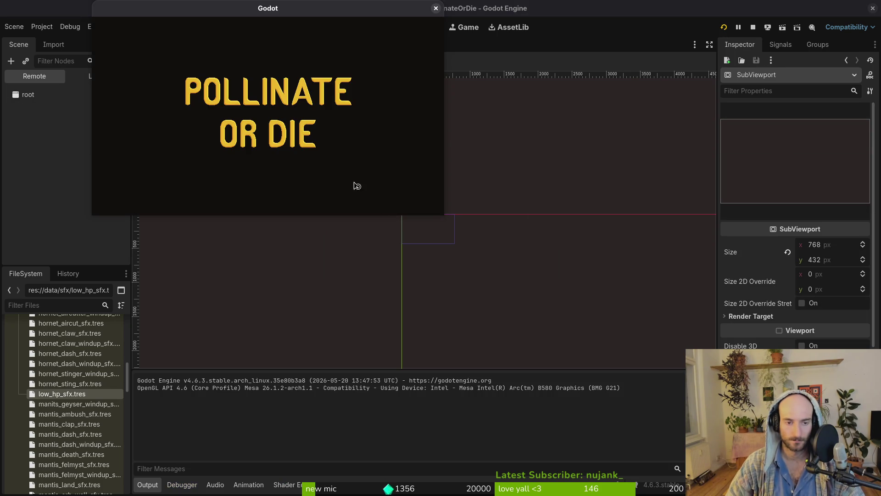
{"action": "mouse_move", "coordinate": [444, 218]}
{"action": "left_mouse_down"}
{"action": "mouse_move", "coordinate": [808, 489]}
{"action": "mouse_move", "coordinate": [846, 490]}
{"action": "mouse_move", "coordinate": [639, 357]}
{"action": "left_mouse_up"}
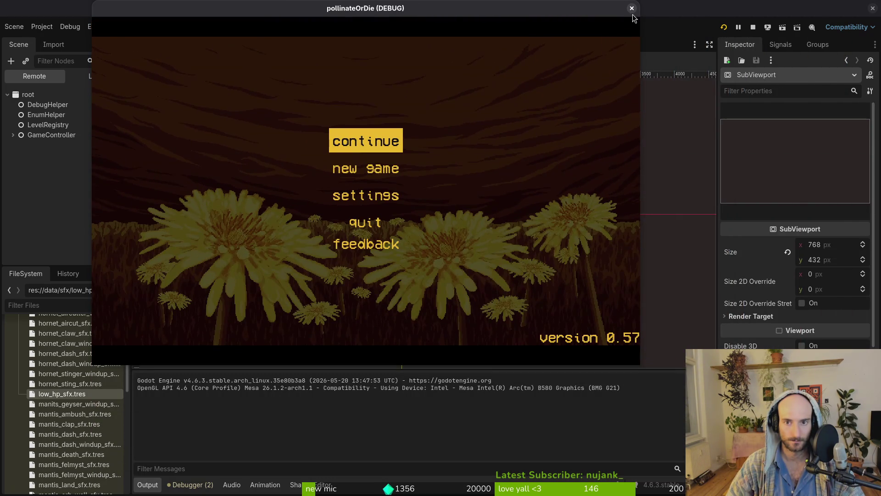
{"action": "left_click", "coordinate": [633, 9]}
Set the project Stretch Mode to disabled in Project Settings
{"action": "left_click", "coordinate": [42, 26]}
{"action": "left_click", "coordinate": [55, 40]}
{"action": "scroll", "coordinate": [583, 321], "scroll_direction": "down", "scroll_amount": 10}
{"action": "left_click", "coordinate": [616, 251]}
{"action": "left_click", "coordinate": [627, 266]}
{"action": "left_click", "coordinate": [556, 411]}
Save and run the game, resize, maximize and restore its window, then close it
{"action": "key", "text": "ctrl+s"}
{"action": "left_click", "coordinate": [723, 27]}
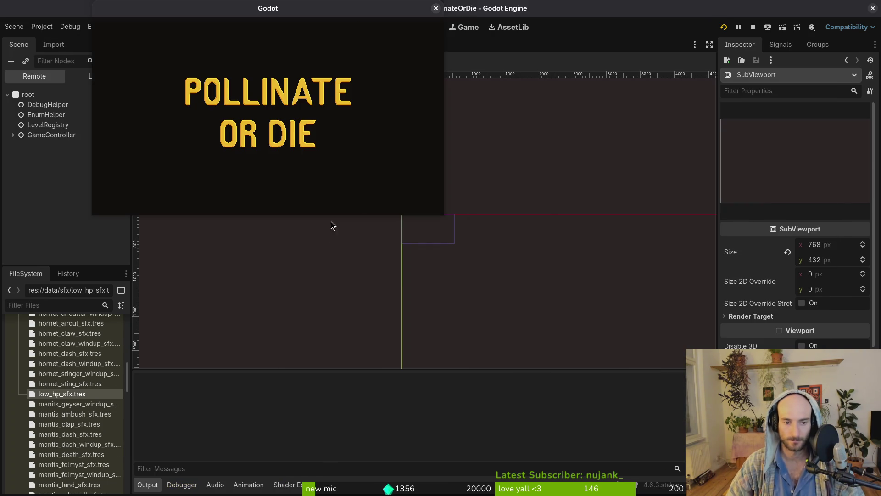
{"action": "left_click_drag", "start_coordinate": [443, 217], "coordinate": [693, 389]}
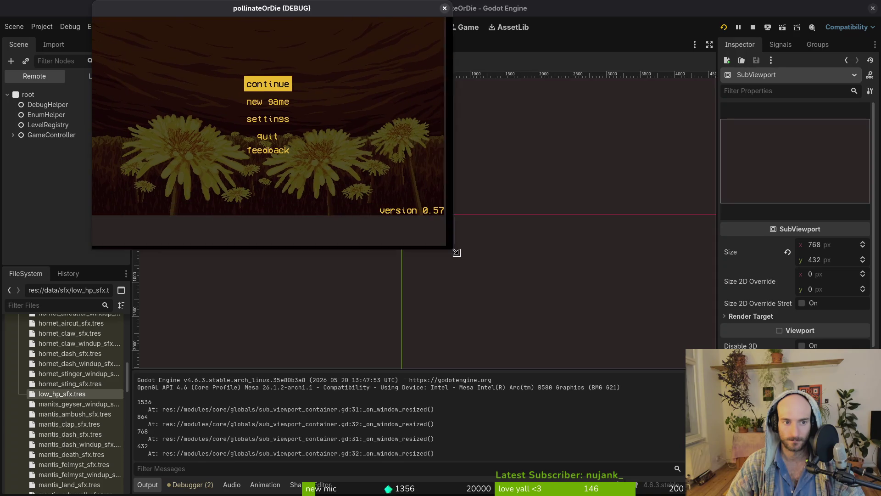
{"action": "key", "text": "super+Up"}
{"action": "key", "text": "super+Down"}
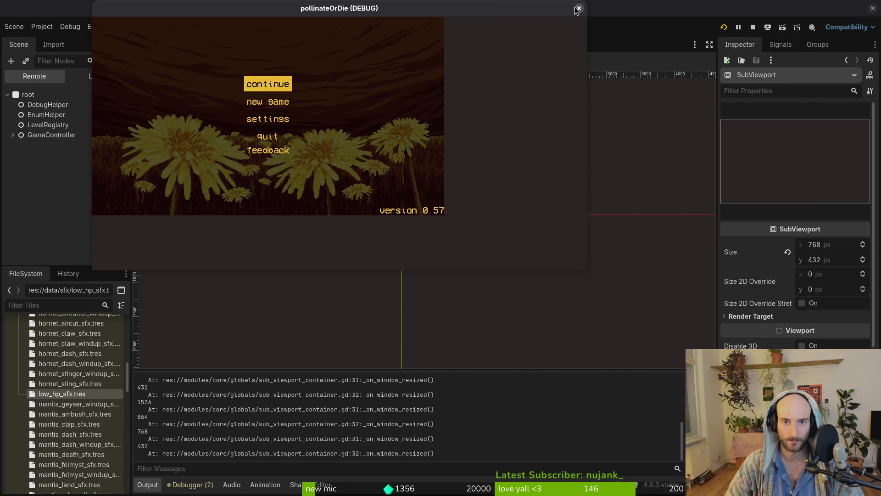
{"action": "left_click", "coordinate": [578, 9]}
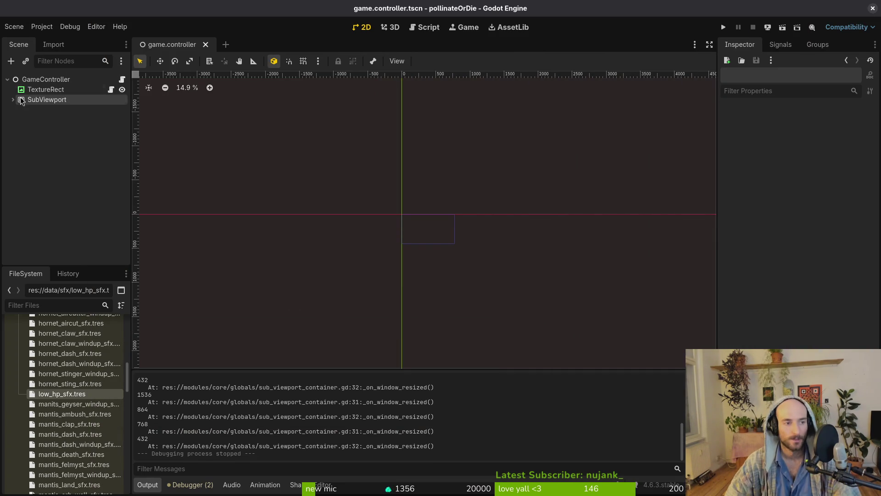
Inspect SubViewport and its managers and popups children in the Scene dock
{"action": "left_click", "coordinate": [40, 99]}
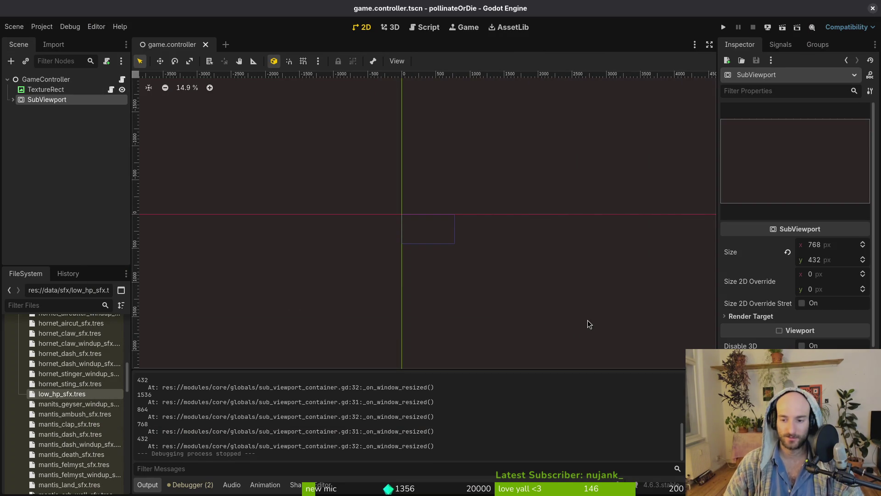
{"action": "scroll", "coordinate": [794, 206], "scroll_direction": "down", "scroll_amount": 4}
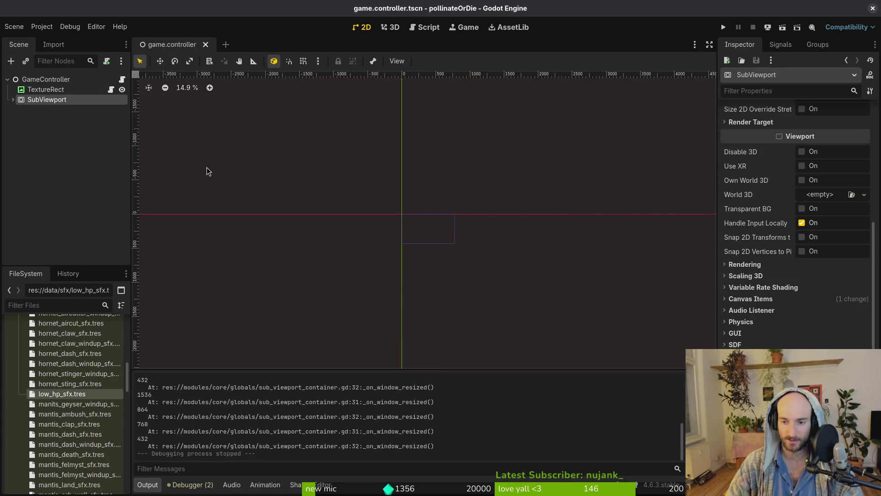
{"action": "left_click", "coordinate": [13, 99]}
{"action": "left_click", "coordinate": [41, 109]}
{"action": "left_click", "coordinate": [42, 120]}
{"action": "left_click", "coordinate": [46, 100]}
{"action": "scroll", "coordinate": [733, 316], "scroll_direction": "down", "scroll_amount": 2}
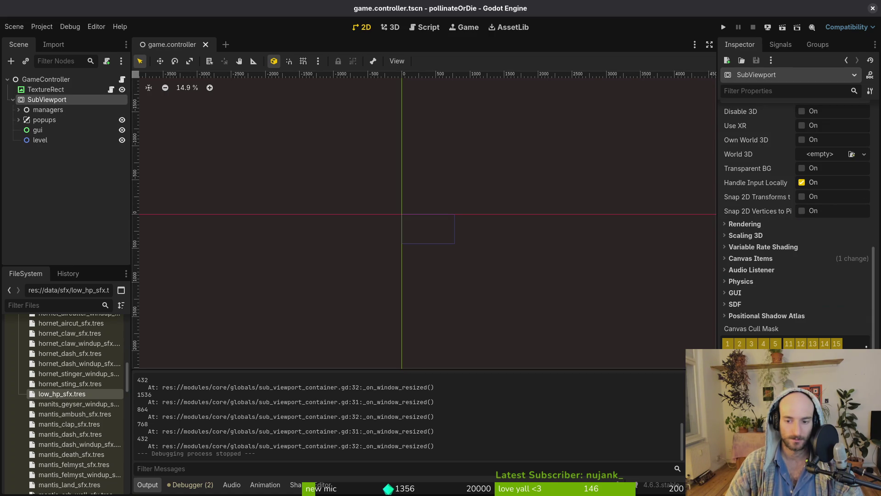
{"action": "scroll", "coordinate": [794, 207], "scroll_direction": "up", "scroll_amount": 10}
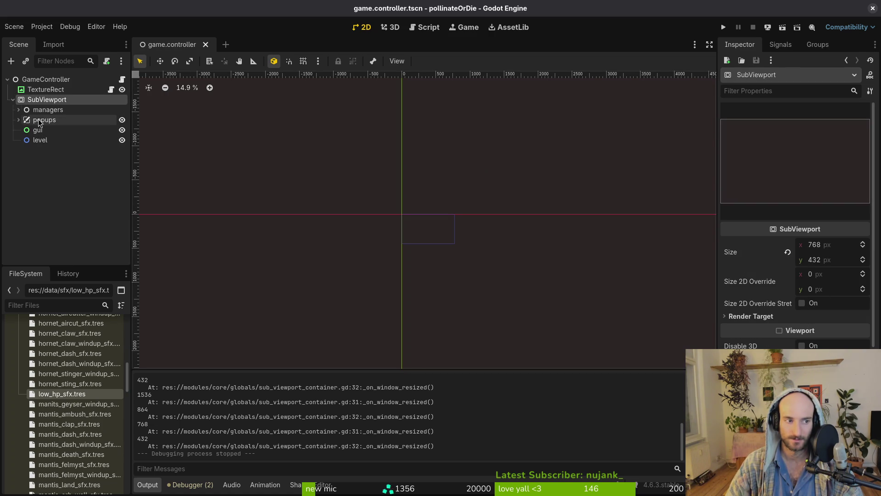
Set the TextureRect stretch mode to Scale, leaving expand mode at Keep Size
{"action": "left_click", "coordinate": [46, 90]}
{"action": "left_click", "coordinate": [836, 271]}
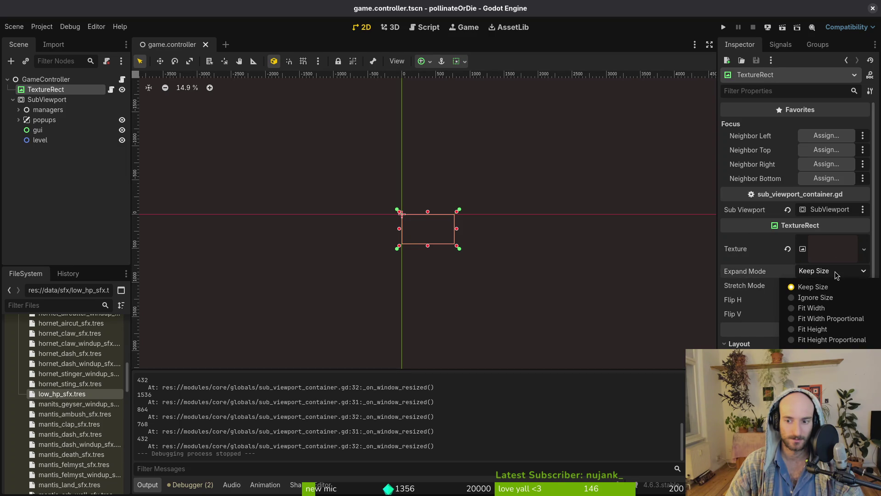
{"action": "left_click", "coordinate": [835, 272]}
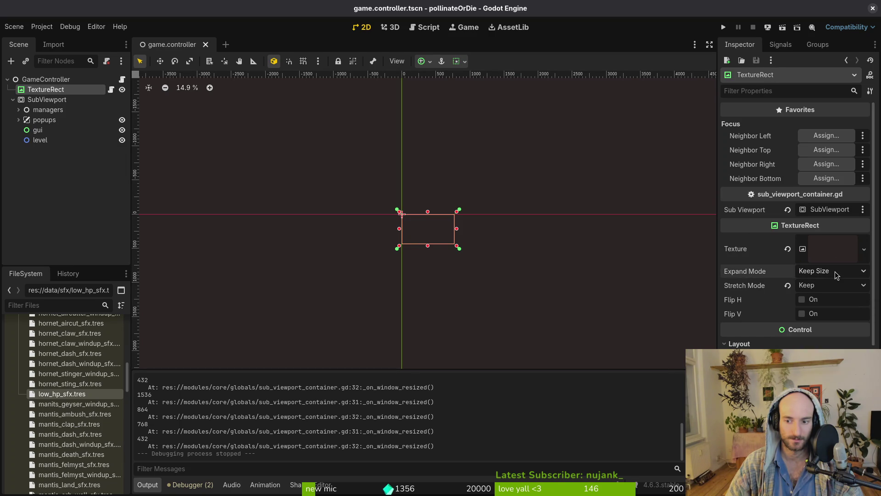
{"action": "left_click", "coordinate": [832, 285]}
{"action": "left_click", "coordinate": [832, 301]}
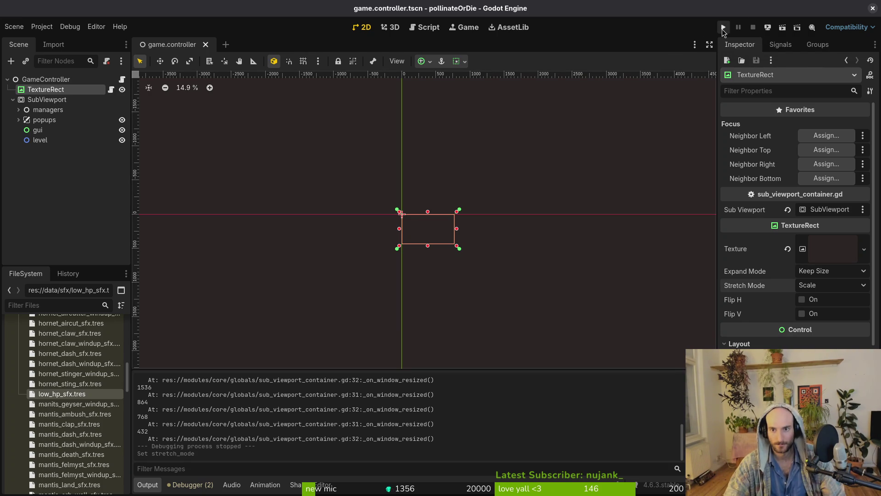
{"action": "left_click", "coordinate": [839, 272]}
{"action": "left_click", "coordinate": [833, 286]}
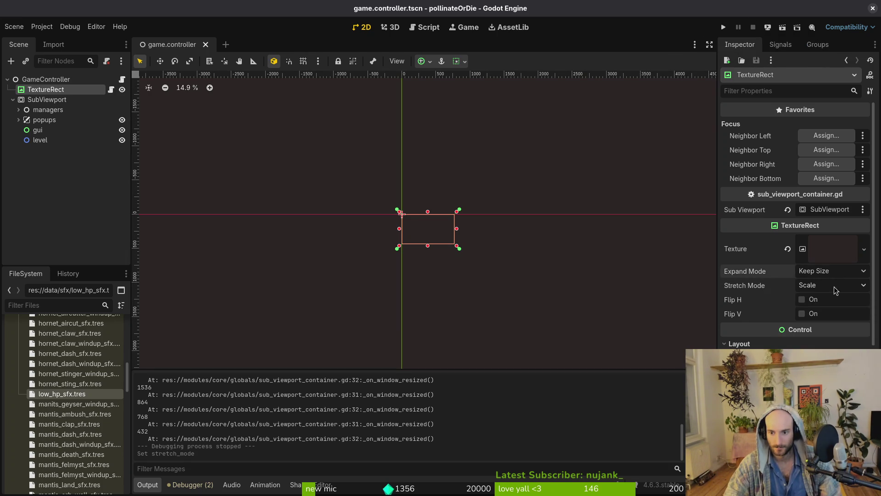
Run the game, resize its window, and switch the TextureRect stretch mode to Keep
{"action": "left_click", "coordinate": [727, 26]}
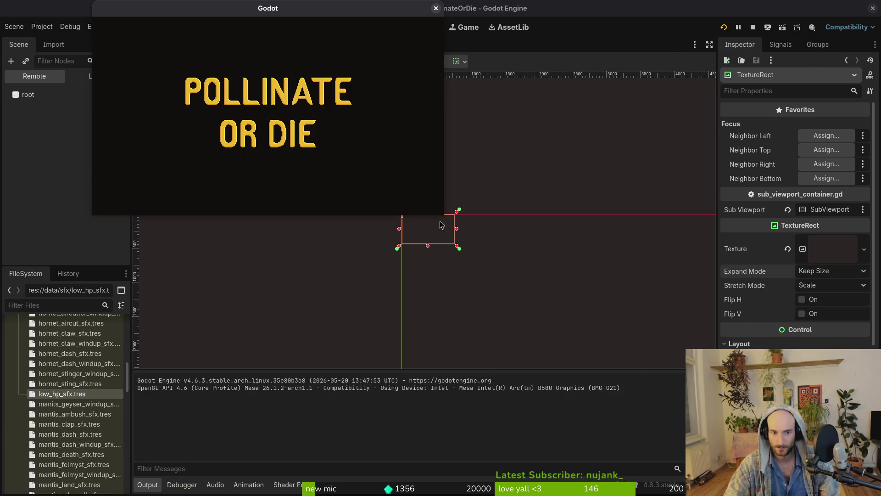
{"action": "mouse_move", "coordinate": [549, 294]}
{"action": "left_mouse_down"}
{"action": "mouse_move", "coordinate": [735, 463]}
{"action": "mouse_move", "coordinate": [733, 418]}
{"action": "mouse_move", "coordinate": [467, 247]}
{"action": "left_mouse_up"}
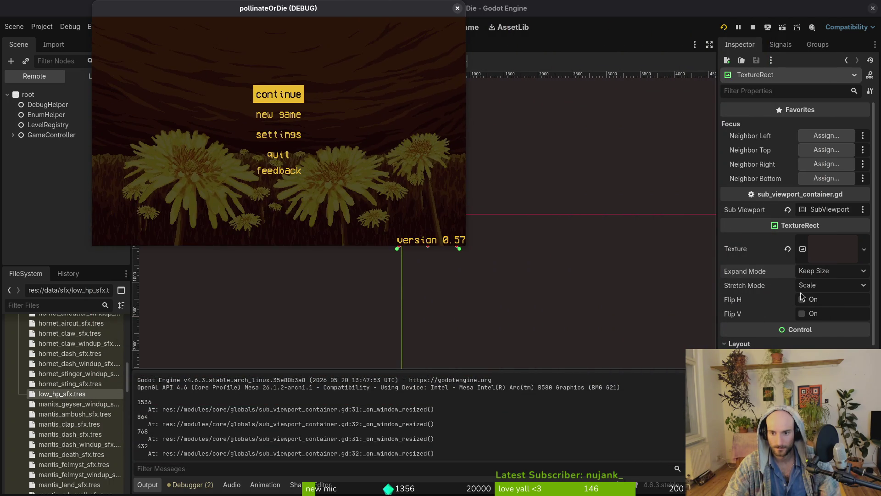
{"action": "left_click", "coordinate": [816, 285]}
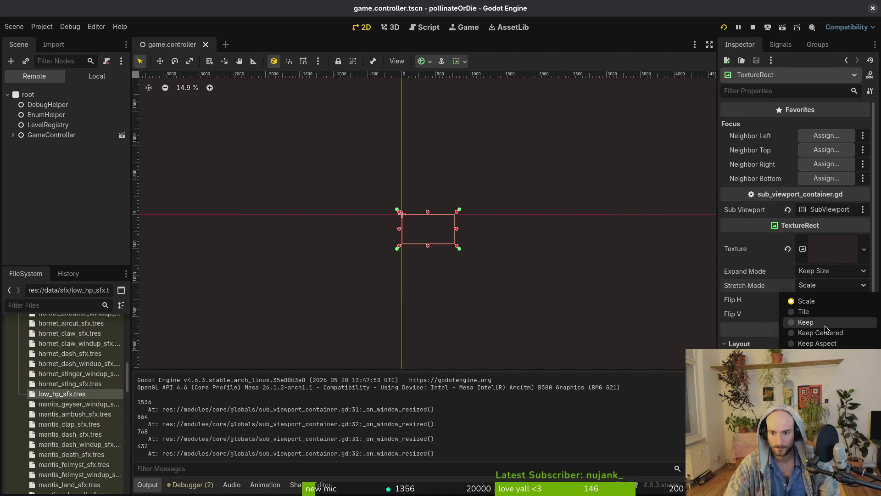
{"action": "left_click", "coordinate": [825, 325]}
{"action": "left_click", "coordinate": [831, 273]}
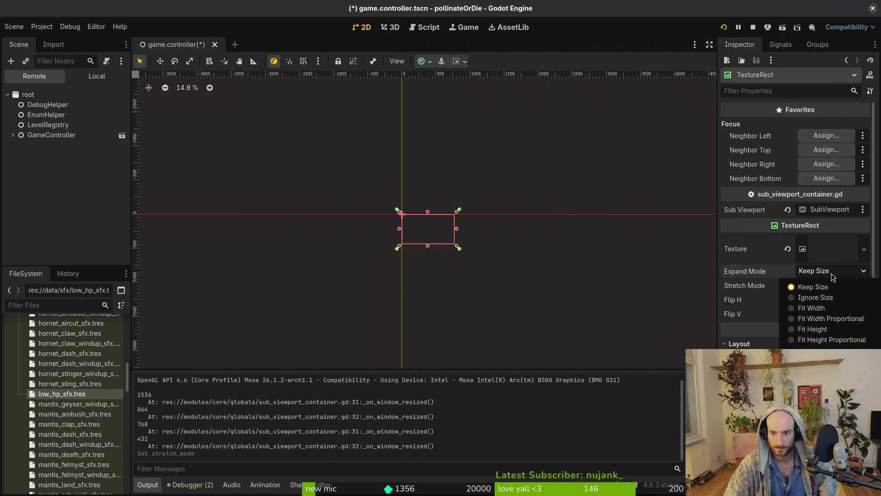
{"action": "left_click", "coordinate": [831, 275]}
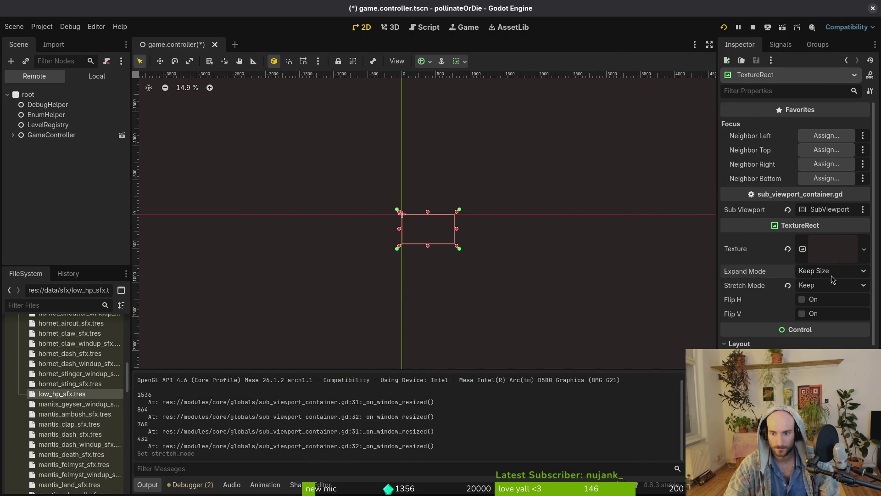
{"action": "left_click", "coordinate": [561, 279]}
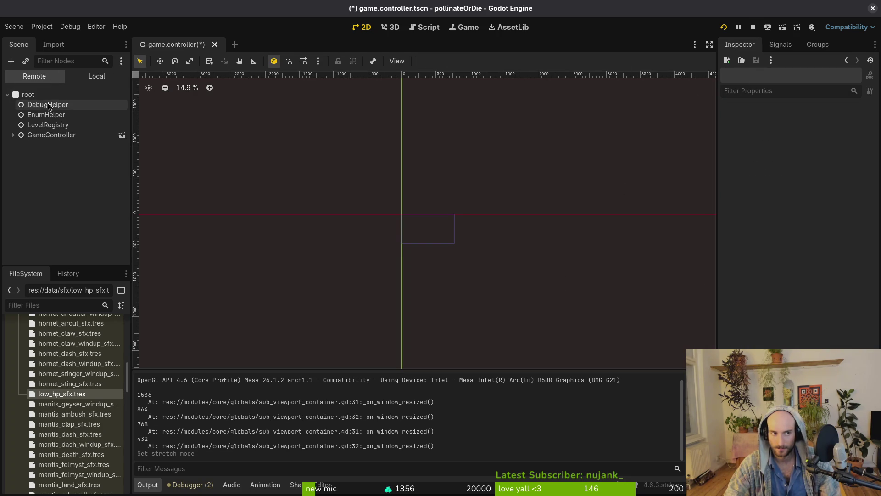
Set the TextureRect stretch mode to Keep Centered in the local scene tree
{"action": "left_click", "coordinate": [92, 76]}
{"action": "left_click", "coordinate": [55, 108]}
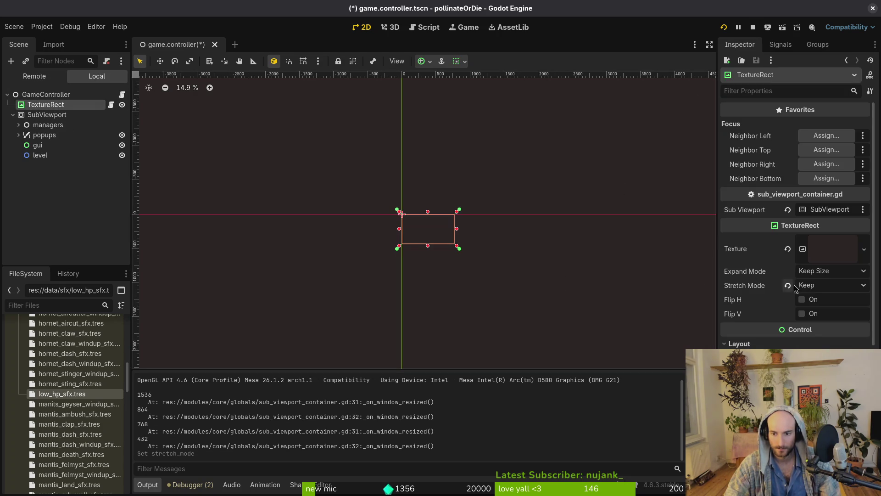
{"action": "left_click", "coordinate": [814, 285]}
{"action": "left_click", "coordinate": [821, 332]}
Rerun the game with Keep Centered, close it, and switch to the resize script
{"action": "left_click", "coordinate": [724, 27]}
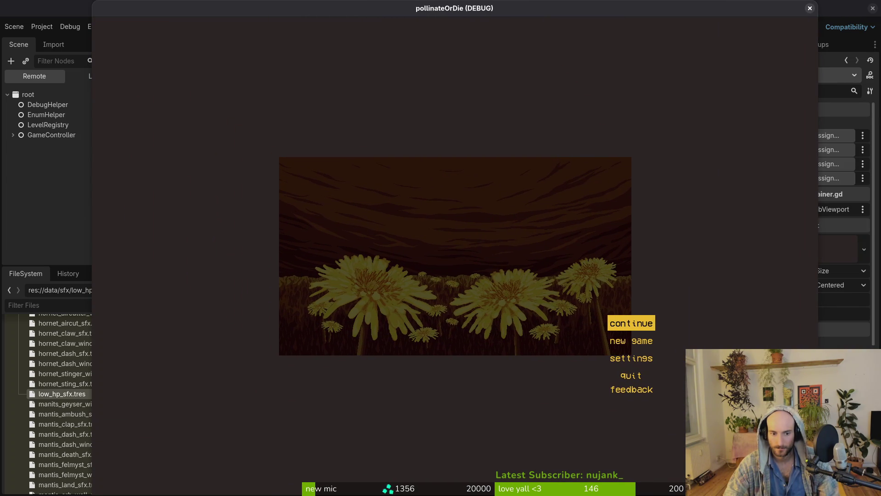
{"action": "mouse_move", "coordinate": [412, 5]}
{"action": "left_mouse_down"}
{"action": "mouse_move", "coordinate": [717, 37]}
{"action": "mouse_move", "coordinate": [364, 9]}
{"action": "left_mouse_up"}
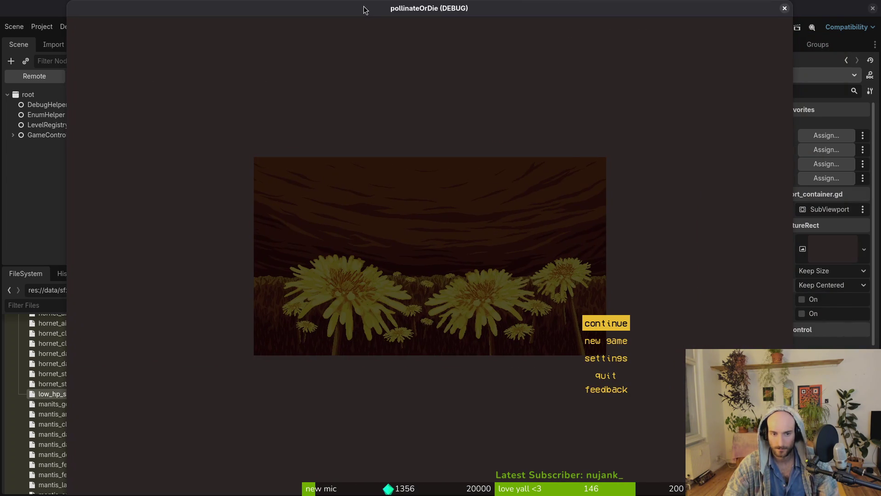
{"action": "left_click", "coordinate": [785, 9]}
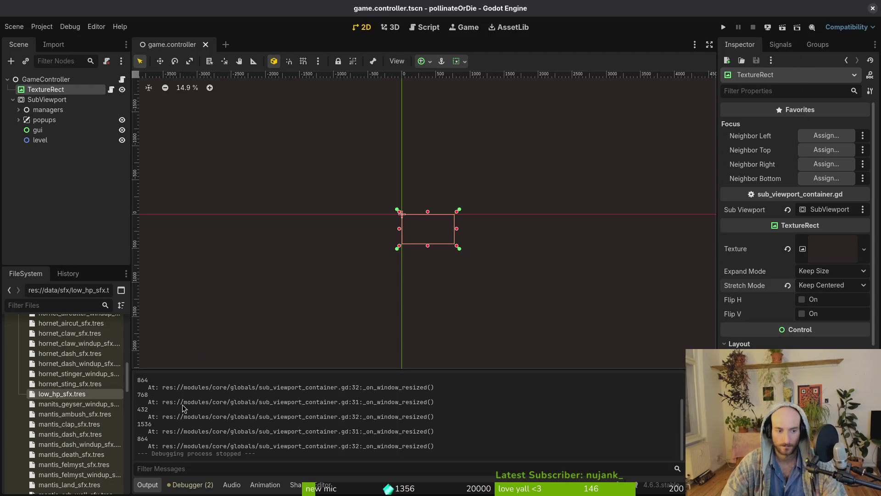
{"action": "key", "text": "alt+Tab"}
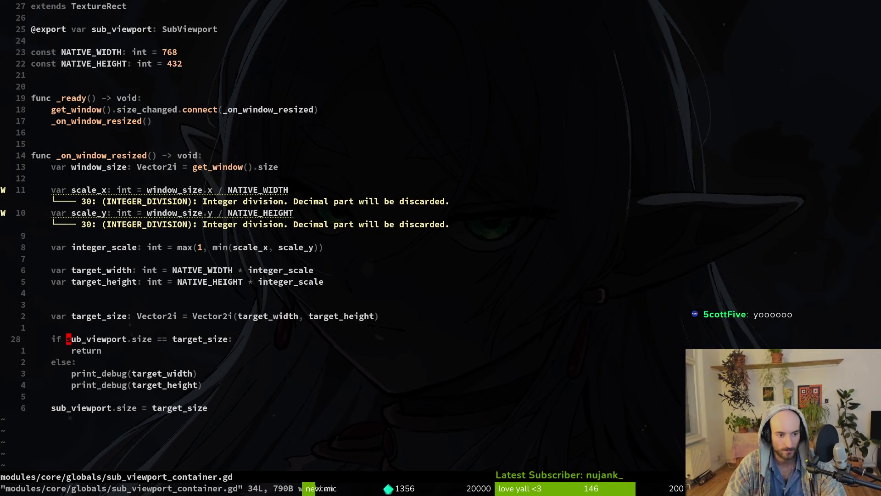
Replace sub_viewport.size with custom_minimum_size in the line 28 size check
{"action": "key", "text": "c"}
{"action": "key", "text": "w"}
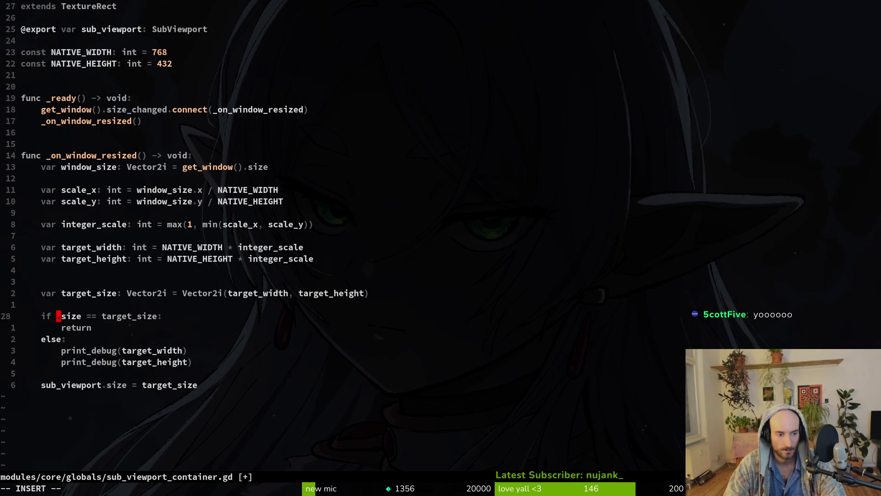
{"action": "key", "text": "Delete"}
{"action": "key", "text": "BackSpace"}
{"action": "type", "text": "i "}
{"action": "type", "text": "x"}
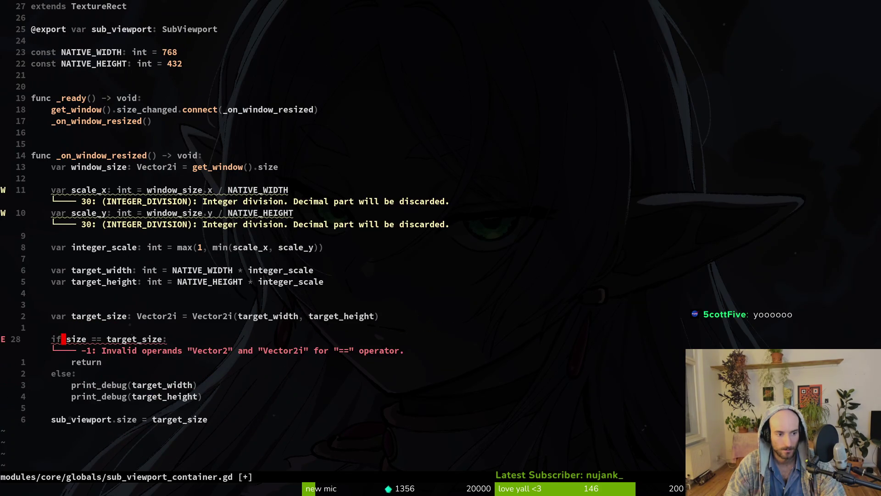
{"action": "type", "text": "cwcus"}
{"action": "key", "text": "Return"}
{"action": "key", "text": "Escape"}
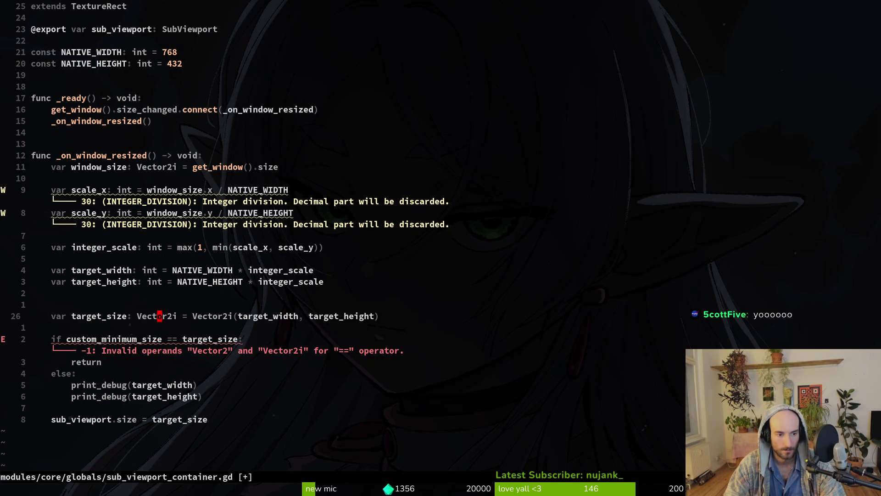
Change target_size's type from Vector2i to a plain Vector2
{"action": "key", "text": "x"}
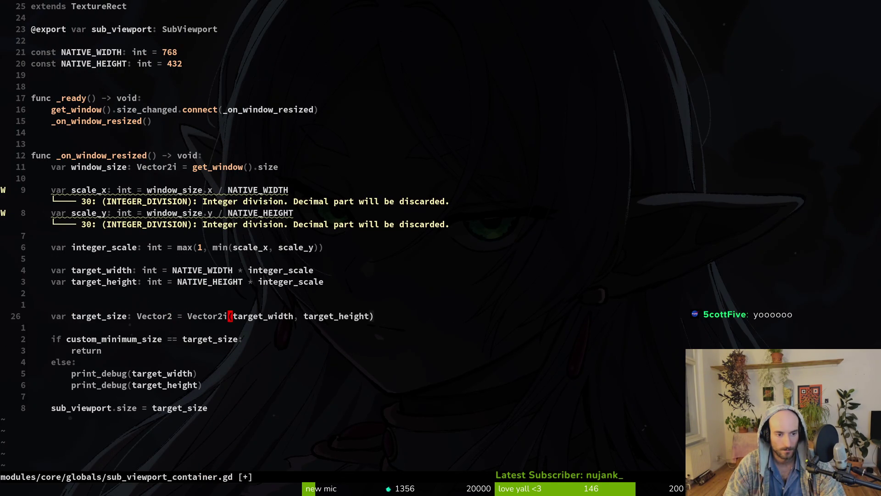
{"action": "key", "text": "l"}
{"action": "key", "text": "x"}
{"action": "key", "text": "j"}
{"action": "key", "text": "j"}
{"action": "key", "text": "j"}
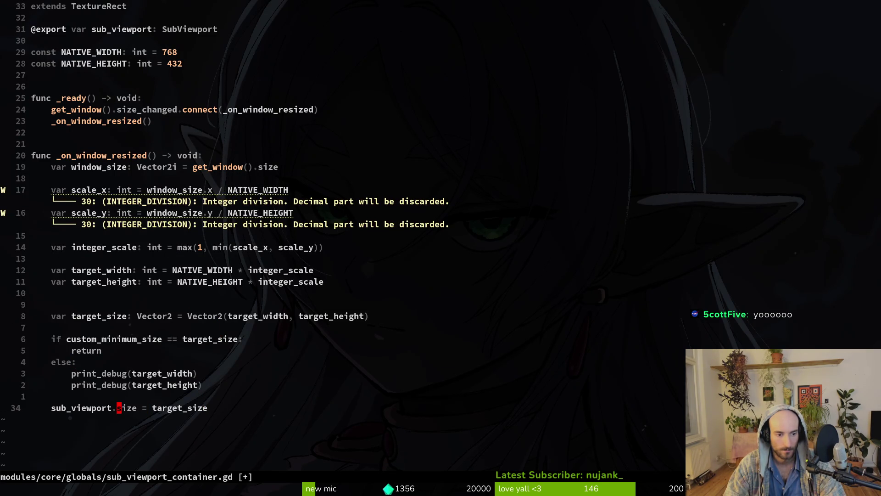
Set custom_minimum_size = target_size in the assignment, save, and run the game from Godot
{"action": "key", "text": "c"}
{"action": "key", "text": "w"}
{"action": "key", "text": "BackSpace"}
{"action": "key", "text": "Escape"}
{"action": "type", "text": "ciwcustom"}
{"action": "key", "text": "Tab"}
{"action": "key", "text": "Escape"}
{"action": "type", "text": ":w"}
{"action": "key", "text": "Return"}
{"action": "key", "text": "alt+Tab"}
{"action": "key", "text": "F5"}
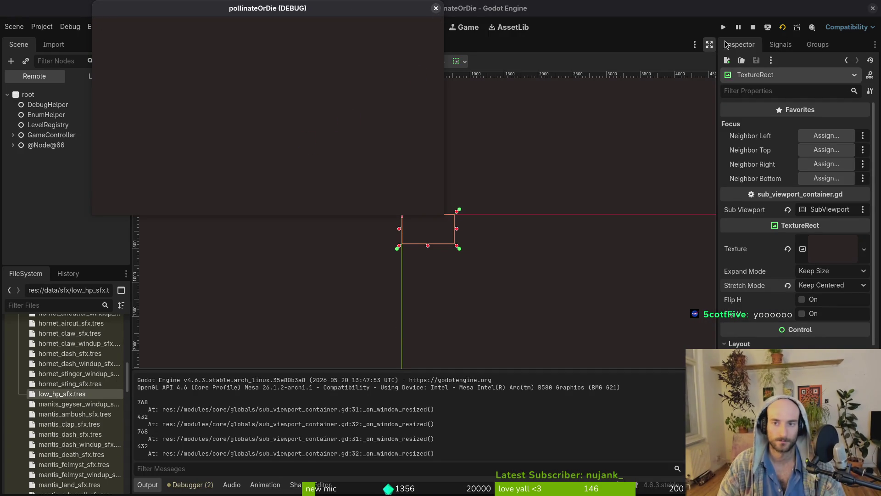
Restart the game, enlarge its window twice to confirm the menu stays centred, then close it
{"action": "left_click", "coordinate": [436, 8]}
{"action": "left_click", "coordinate": [724, 27]}
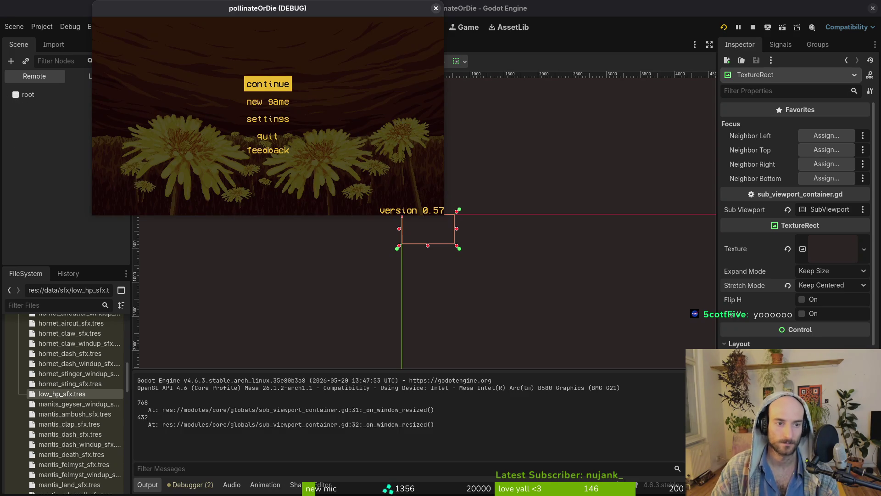
{"action": "mouse_move", "coordinate": [444, 215]}
{"action": "left_mouse_down"}
{"action": "mouse_move", "coordinate": [776, 372]}
{"action": "mouse_move", "coordinate": [787, 452]}
{"action": "mouse_move", "coordinate": [806, 482]}
{"action": "mouse_move", "coordinate": [880, 495]}
{"action": "mouse_move", "coordinate": [751, 214]}
{"action": "mouse_move", "coordinate": [730, 294]}
{"action": "mouse_move", "coordinate": [571, 351]}
{"action": "mouse_move", "coordinate": [734, 367]}
{"action": "mouse_move", "coordinate": [733, 460]}
{"action": "mouse_move", "coordinate": [744, 482]}
{"action": "mouse_move", "coordinate": [769, 482]}
{"action": "mouse_move", "coordinate": [656, 374]}
{"action": "mouse_move", "coordinate": [527, 298]}
{"action": "mouse_move", "coordinate": [427, 204]}
{"action": "mouse_move", "coordinate": [197, 48]}
{"action": "mouse_move", "coordinate": [197, 59]}
{"action": "mouse_move", "coordinate": [408, 156]}
{"action": "left_mouse_up"}
{"action": "mouse_move", "coordinate": [326, 93]}
{"action": "left_mouse_down"}
{"action": "mouse_move", "coordinate": [640, 413]}
{"action": "mouse_move", "coordinate": [577, 440]}
{"action": "left_mouse_up"}
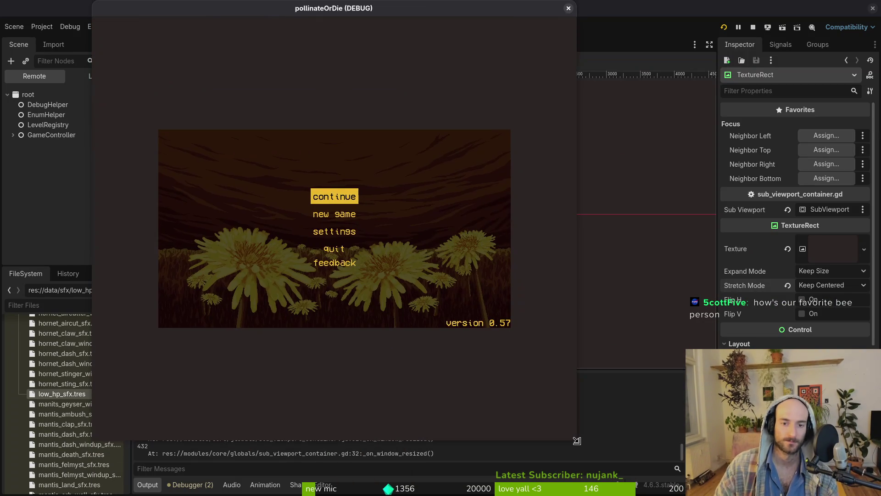
{"action": "left_click", "coordinate": [568, 10]}
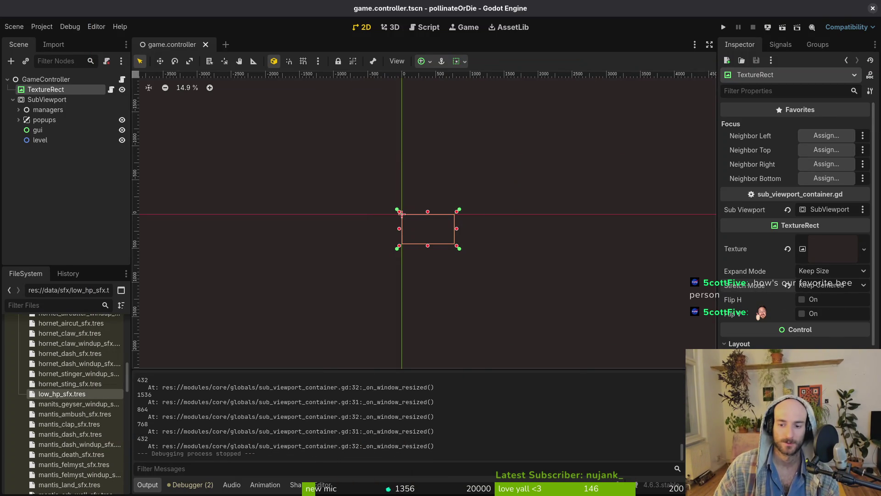
{"action": "left_click", "coordinate": [833, 275]}
{"action": "left_click", "coordinate": [839, 275]}
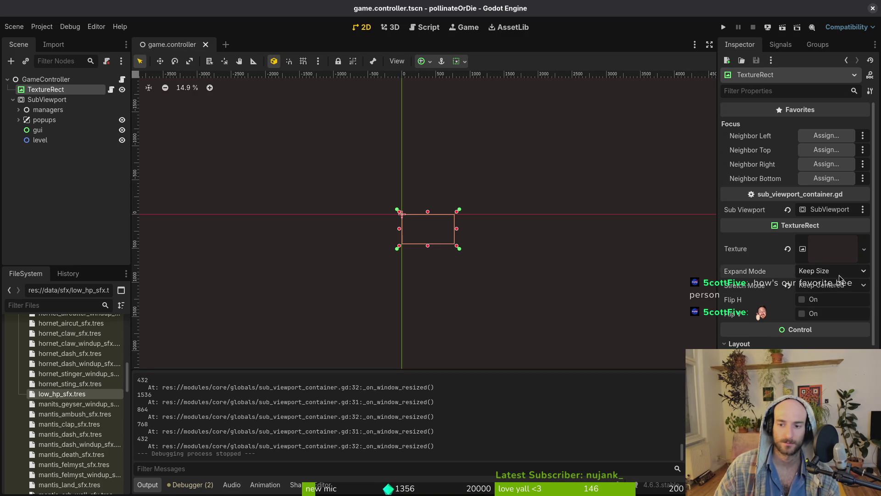
{"action": "left_click", "coordinate": [835, 273]}
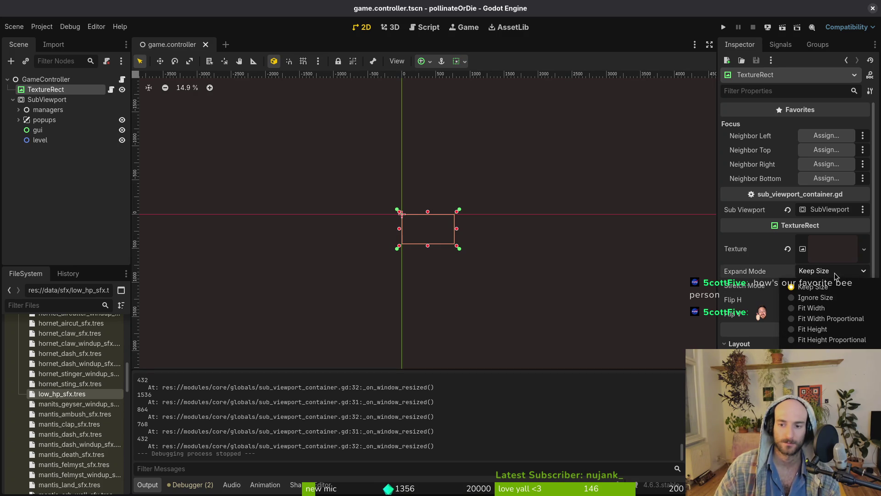
{"action": "left_click", "coordinate": [812, 308]}
{"action": "left_click", "coordinate": [724, 27]}
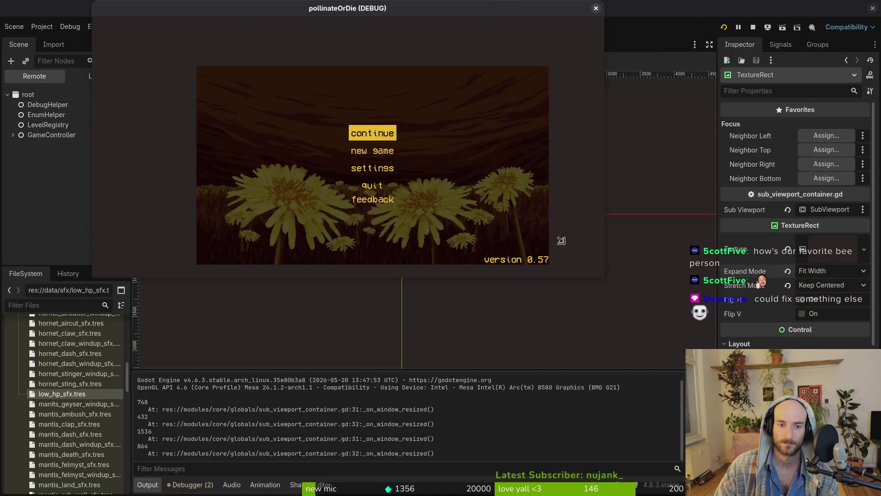
{"action": "mouse_move", "coordinate": [561, 240]}
{"action": "left_mouse_down"}
{"action": "mouse_move", "coordinate": [642, 137]}
{"action": "mouse_move", "coordinate": [684, 4]}
{"action": "left_mouse_up"}
{"action": "left_click", "coordinate": [625, 9]}
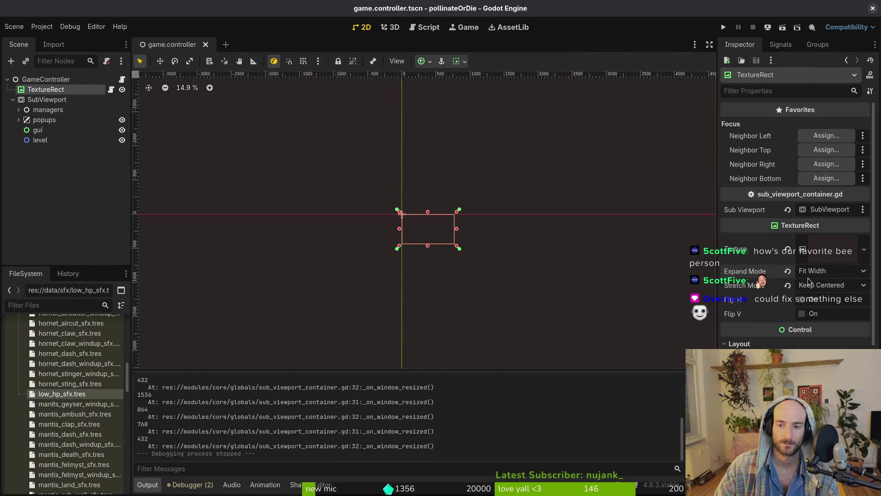
{"action": "mouse_move", "coordinate": [791, 275]}
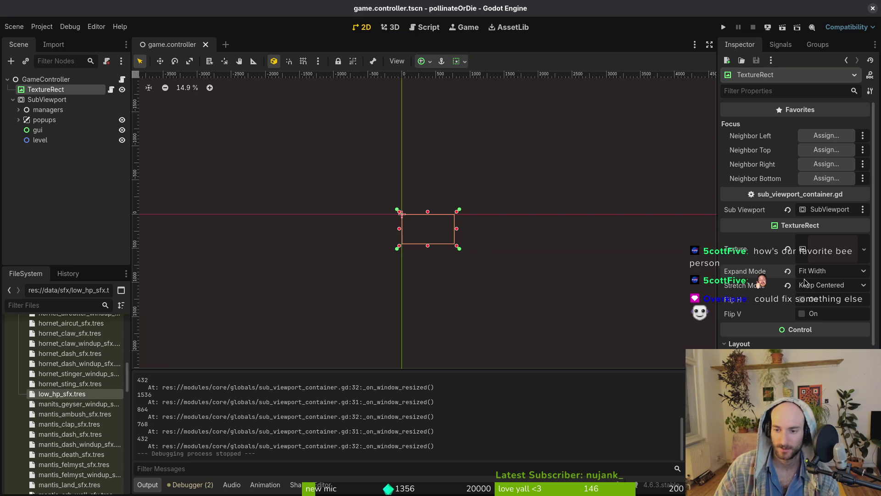
{"action": "left_click", "coordinate": [827, 288]}
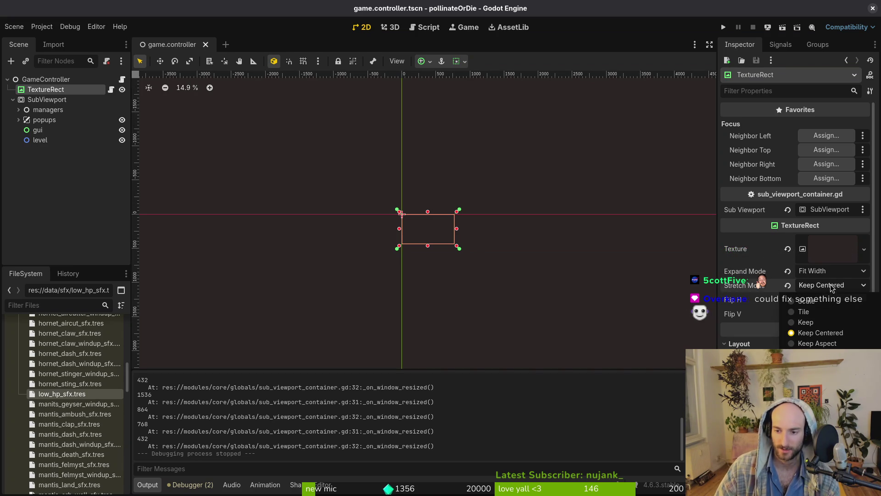
{"action": "left_click", "coordinate": [830, 285]}
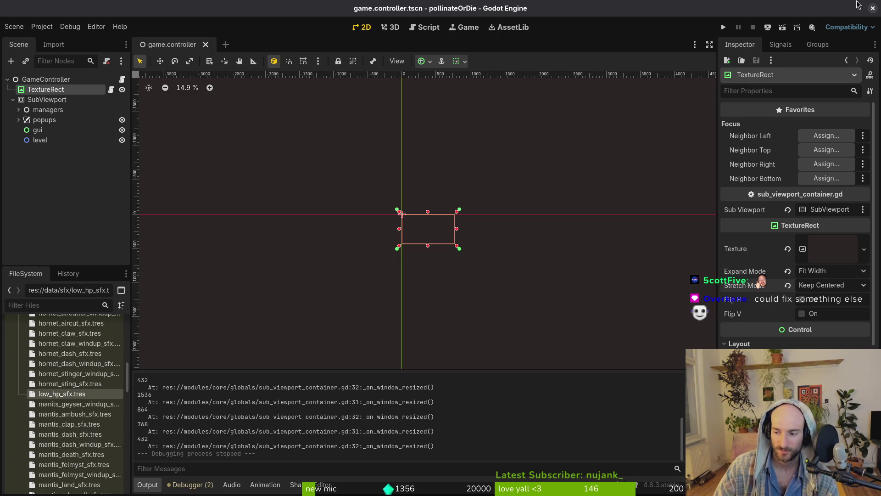
{"action": "left_click", "coordinate": [833, 271]}
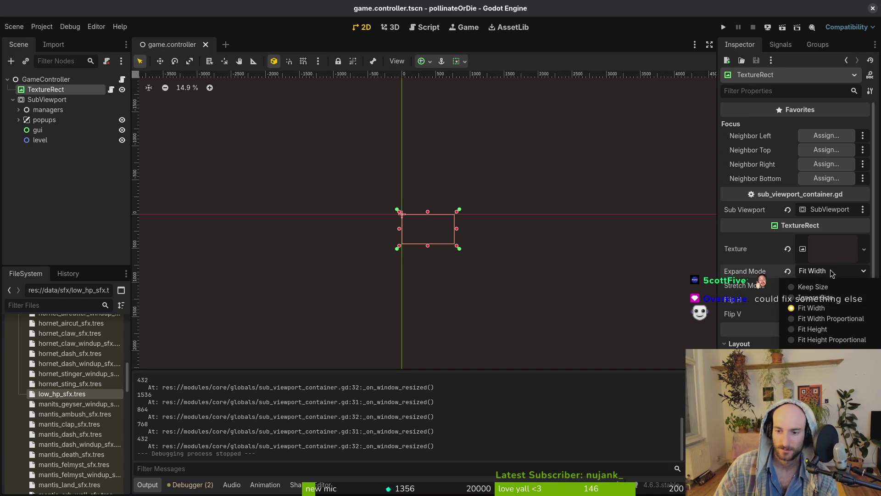
{"action": "left_click", "coordinate": [833, 273]}
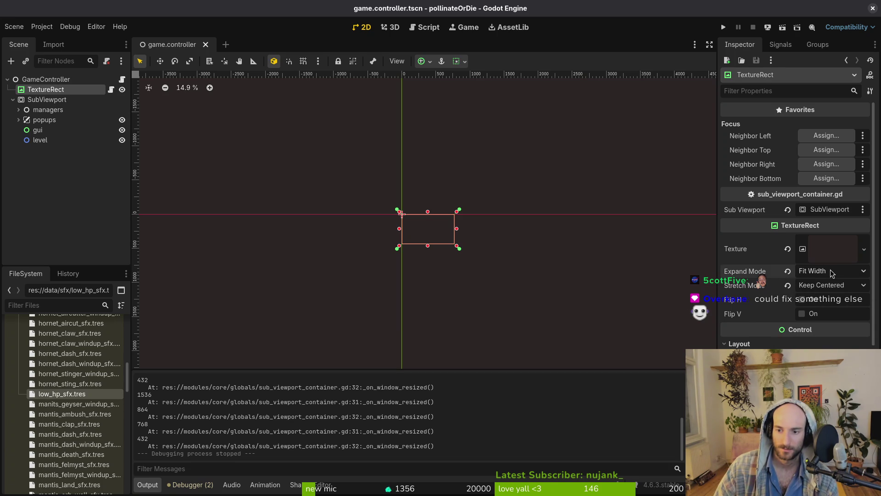
Set the TextureRect's Expand Mode to Keep Size and save the scene
{"action": "left_click", "coordinate": [833, 272]}
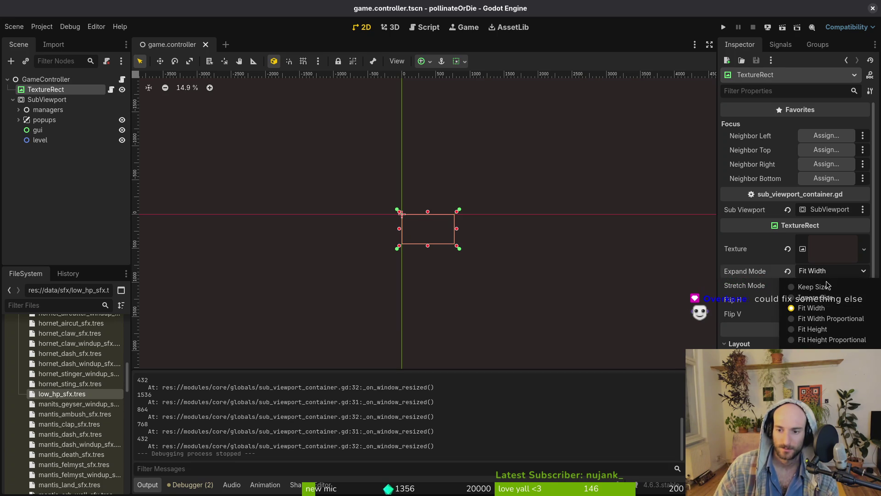
{"action": "left_click", "coordinate": [833, 286]}
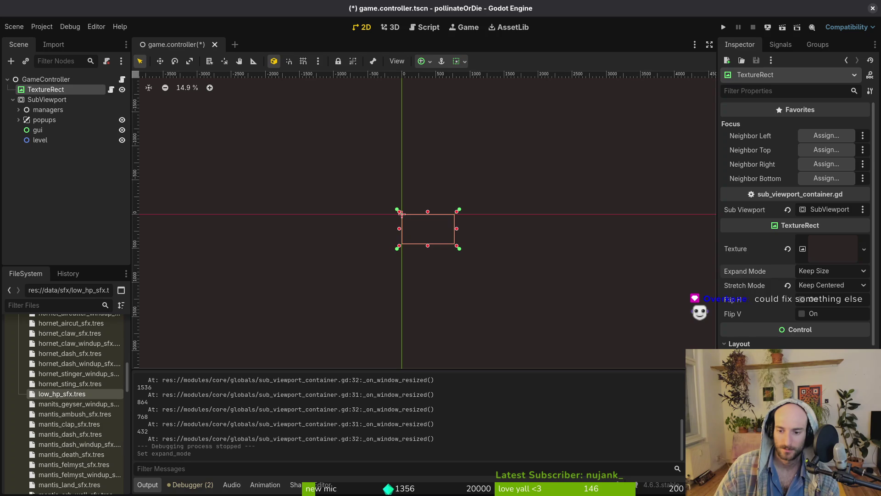
{"action": "scroll", "coordinate": [748, 284], "scroll_direction": "down", "scroll_amount": 3}
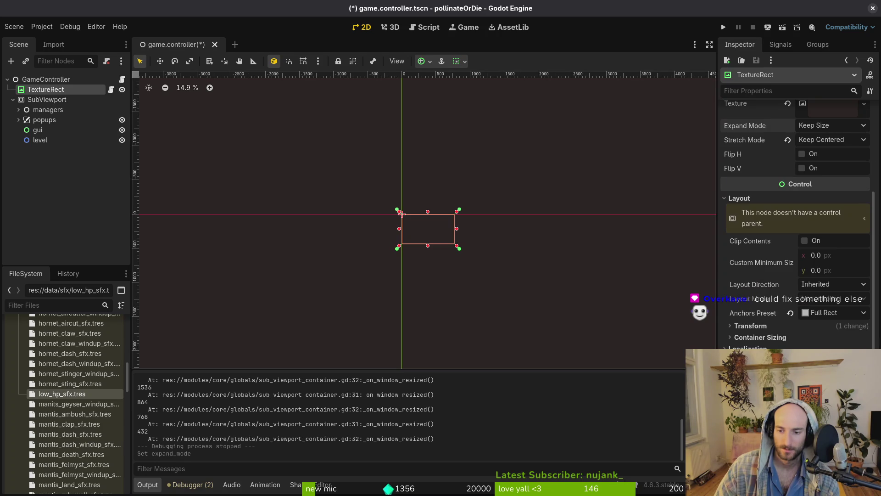
{"action": "left_click", "coordinate": [775, 340]}
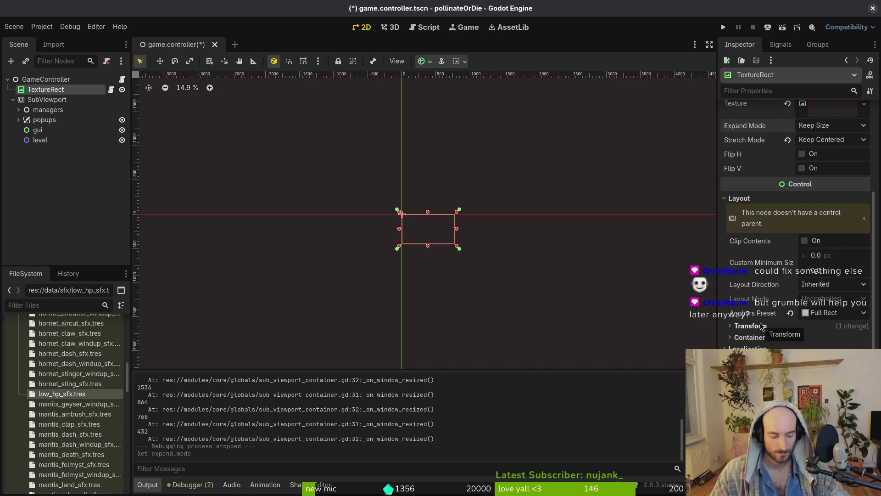
{"action": "key", "text": "ctrl+s"}
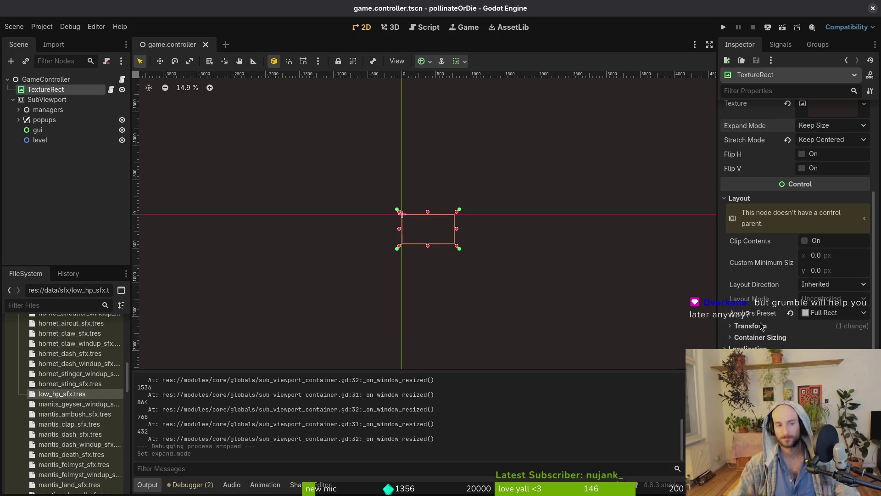
Move managers, popups, gui and level above TextureRect, put TextureRect and SubViewport under GameController, and save
{"action": "left_click", "coordinate": [74, 120]}
{"action": "left_click", "coordinate": [68, 111]}
{"action": "left_click", "coordinate": [40, 140], "text": "shift"}
{"action": "left_click_drag", "start_coordinate": [48, 112], "coordinate": [68, 87]}
{"action": "left_click", "coordinate": [46, 130]}
{"action": "left_click", "coordinate": [46, 140], "text": "shift"}
{"action": "left_click_drag", "start_coordinate": [46, 140], "coordinate": [58, 86]}
{"action": "key", "text": "ctrl+s"}
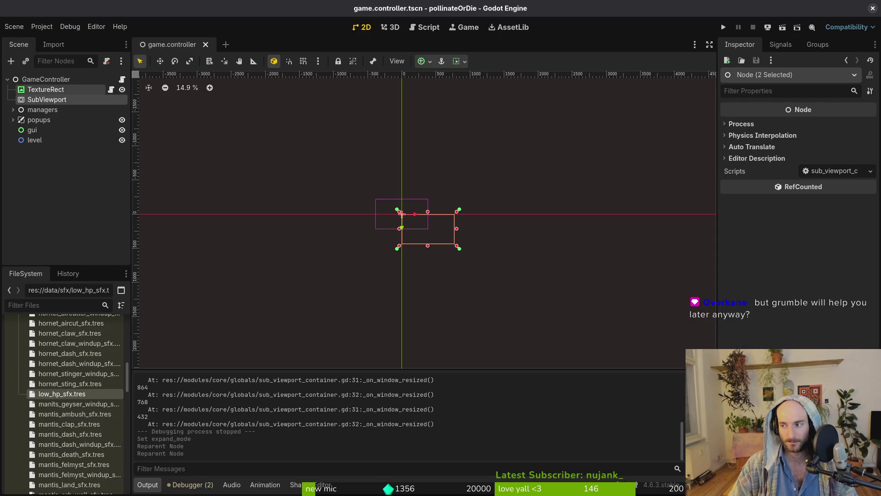
Quit vim in the terminal with :q
{"action": "key", "text": "alt+Tab"}
{"action": "type", "text": ":q"}
{"action": "key", "text": "Return"}
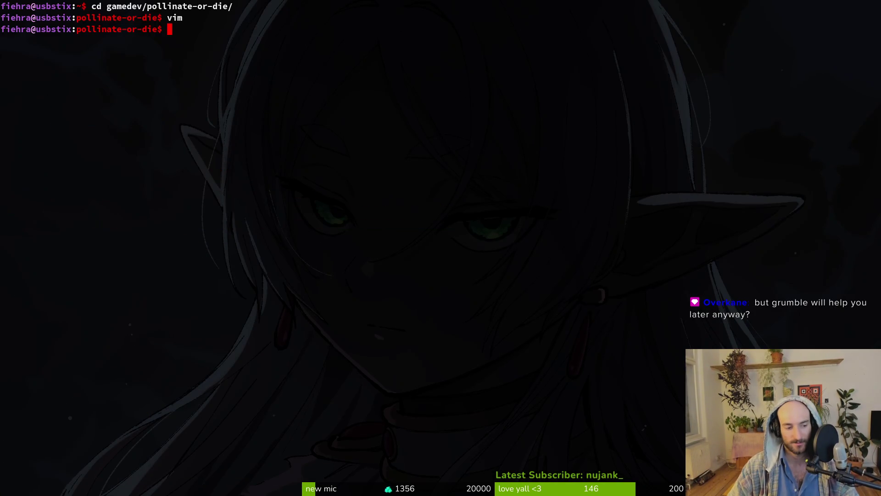
Open a fresh terminal and change into the gamedev/pollinate-or-die project folder
{"action": "key", "text": "alt+Tab"}
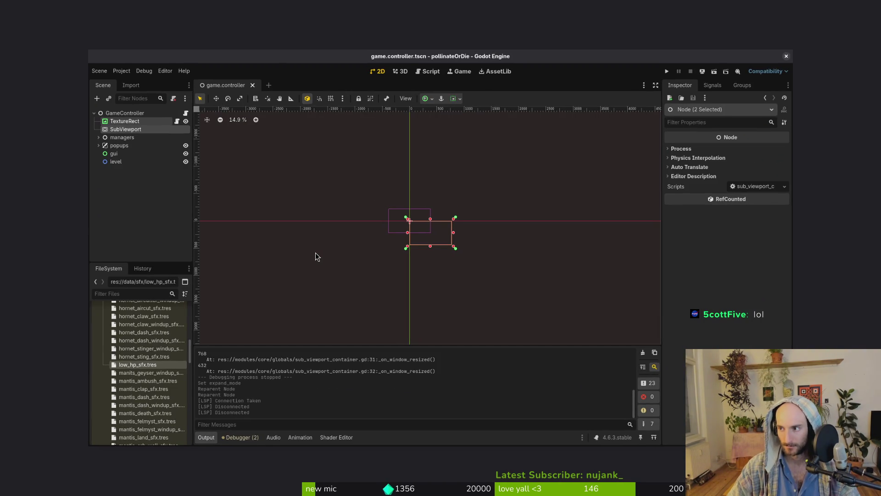
{"action": "key", "text": "super+Return"}
{"action": "type", "text": "cd gamedev/ol"}
{"action": "key", "text": "Return"}
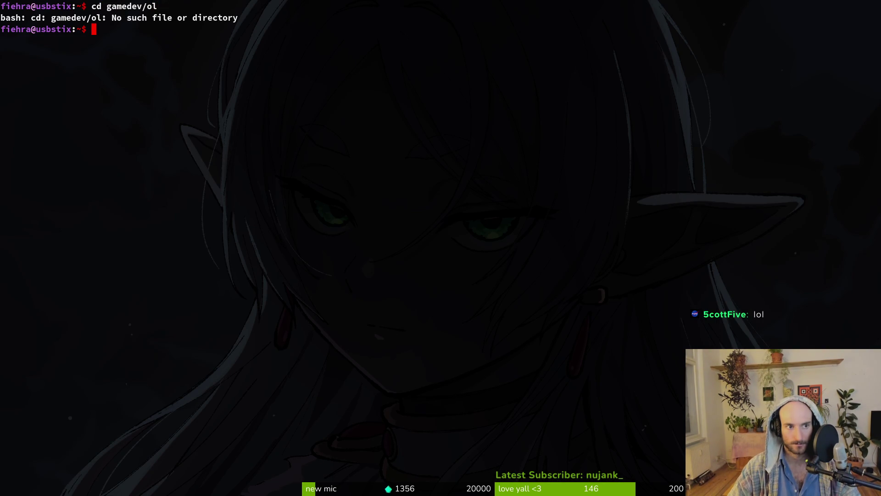
{"action": "type", "text": "d gamedev/po"}
{"action": "key", "text": "Tab"}
{"action": "key", "text": "Return"}
Launch nvim on the project and search files for 'felm' to open felmysting.gd
{"action": "type", "text": "nvim ."}
{"action": "key", "text": "Return"}
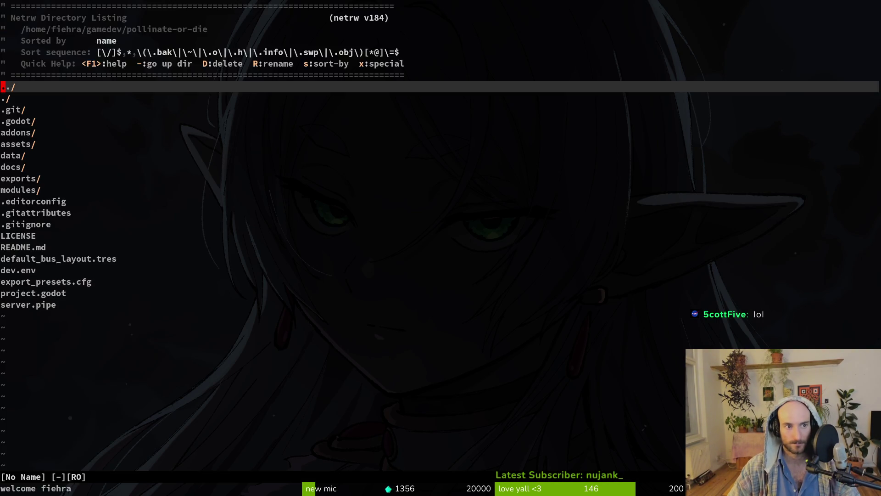
{"action": "key", "text": "space"}
{"action": "key", "text": "f"}
{"action": "key", "text": "f"}
{"action": "type", "text": "felmda"}
{"action": "key", "text": "BackSpace"}
{"action": "key", "text": "BackSpace"}
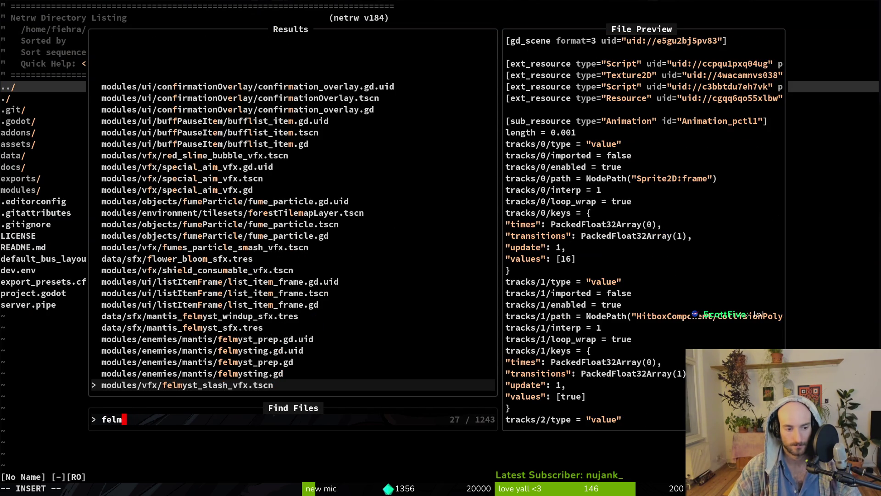
{"action": "key", "text": "Up"}
{"action": "key", "text": "Return"}
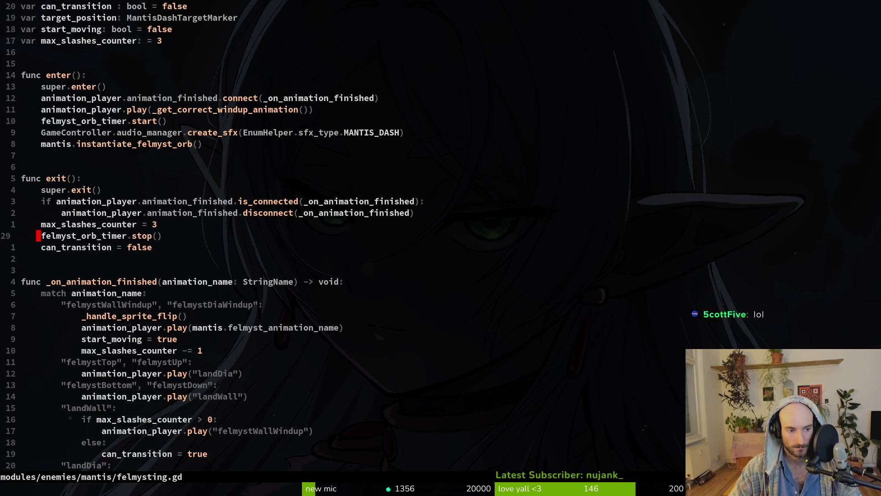
Read through felmysting.gd's windup animation handler and transition code, then run the game from Godot
{"action": "key", "text": "j"}
{"action": "key", "text": "j"}
{"action": "key", "text": "j"}
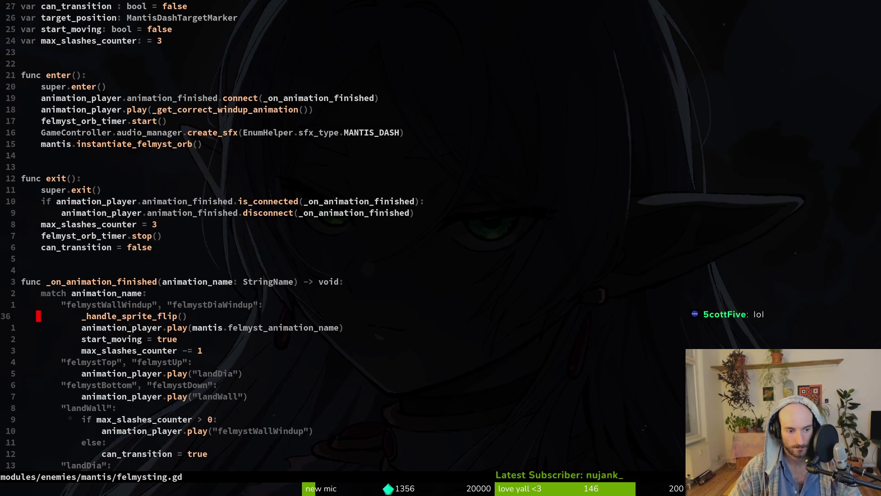
{"action": "key", "text": "j"}
{"action": "key", "text": "j"}
{"action": "key", "text": "j"}
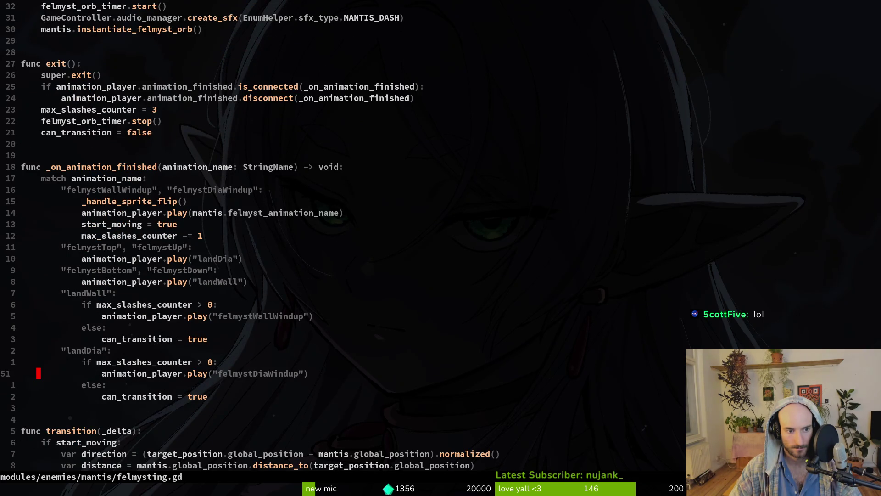
{"action": "key", "text": "k"}
{"action": "key", "text": "k"}
{"action": "key", "text": "k"}
{"action": "key", "text": "j"}
{"action": "key", "text": "j"}
{"action": "key", "text": "j"}
{"action": "key", "text": "j"}
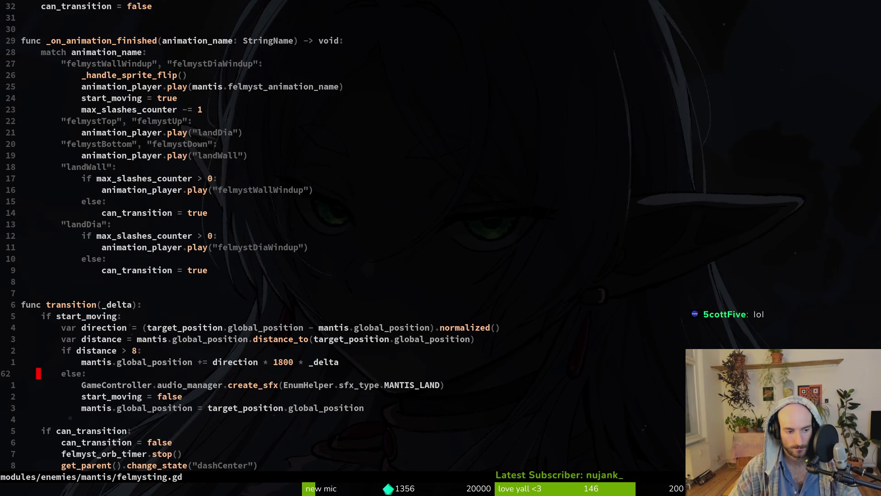
{"action": "key", "text": "j"}
{"action": "key", "text": "j"}
{"action": "key", "text": "j"}
{"action": "key", "text": "j"}
{"action": "key", "text": "j"}
{"action": "key", "text": "j"}
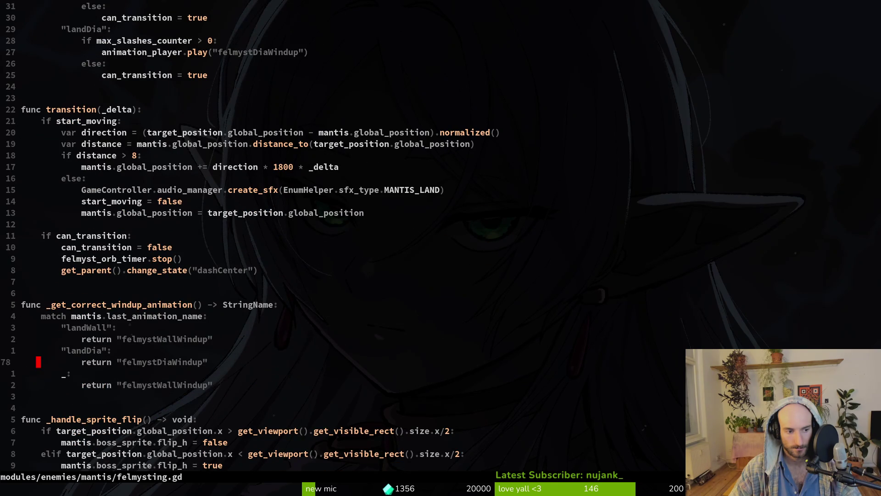
{"action": "key", "text": "k"}
{"action": "key", "text": "k"}
{"action": "key", "text": "k"}
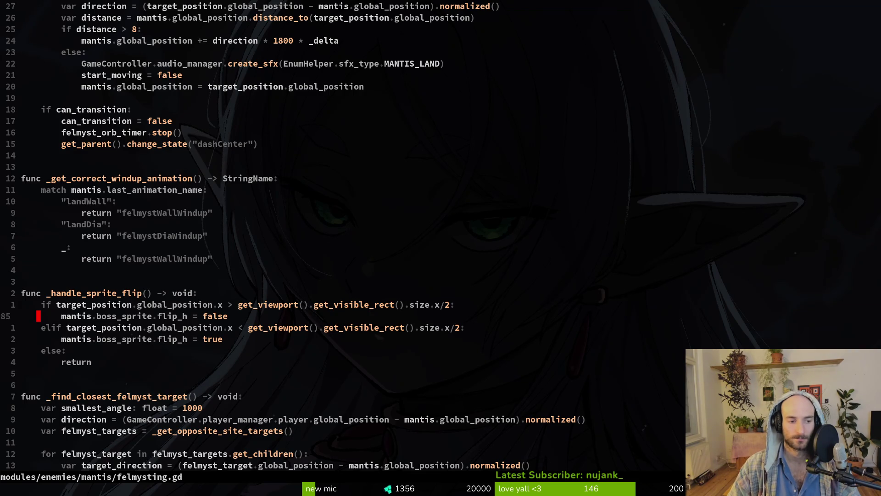
{"action": "key", "text": "ctrl+u"}
{"action": "key", "text": "ctrl+u"}
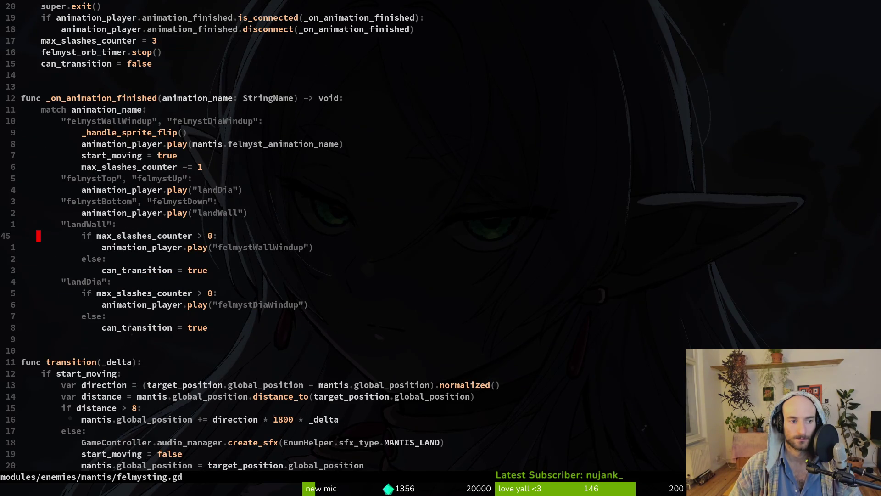
{"action": "key", "text": "k"}
{"action": "key", "text": "k"}
{"action": "key", "text": "k"}
{"action": "key", "text": "ctrl+d"}
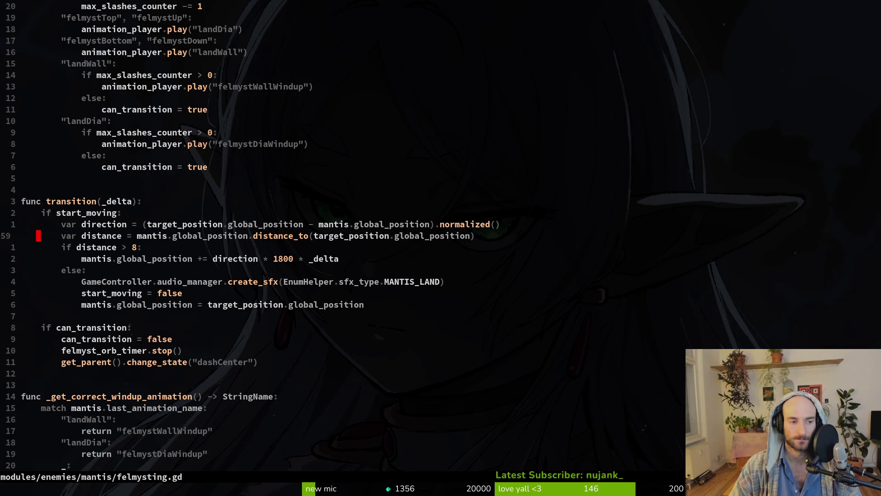
{"action": "key", "text": "alt+Tab"}
{"action": "key", "text": "F5"}
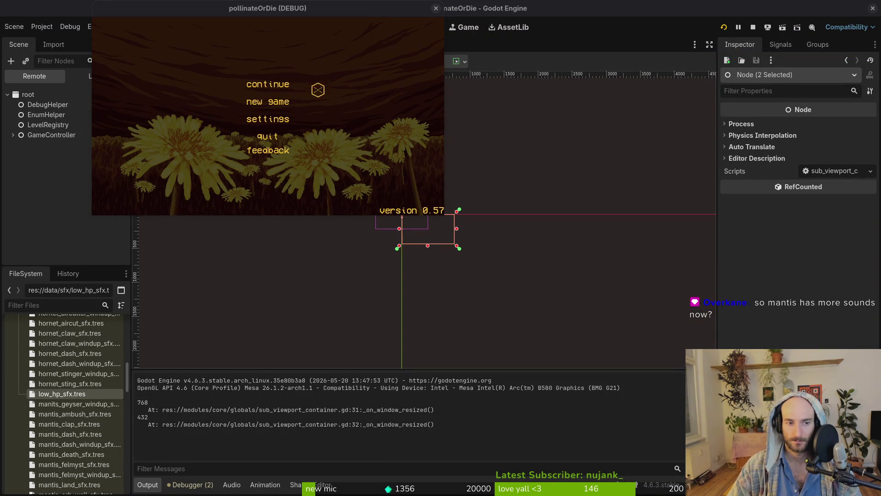
Continue the saved game and open, then close, the pause menu's debugging options
{"action": "left_click", "coordinate": [282, 84]}
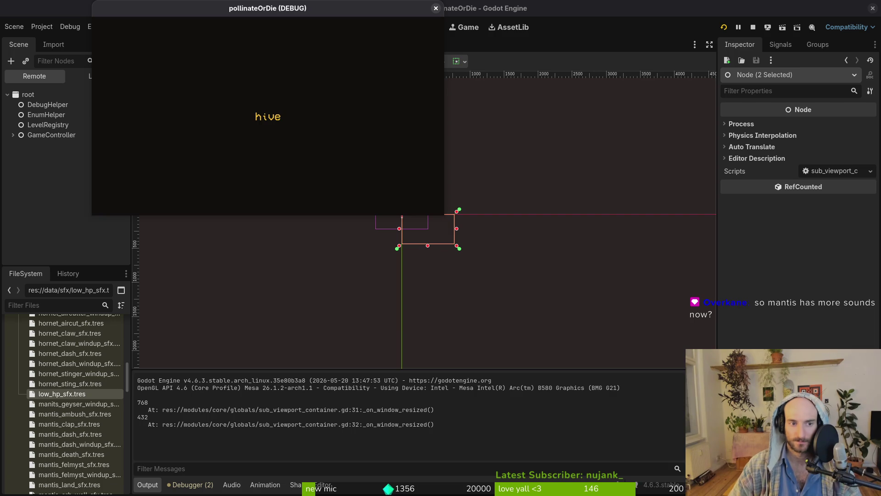
{"action": "key", "text": "Escape"}
{"action": "key", "text": "Return"}
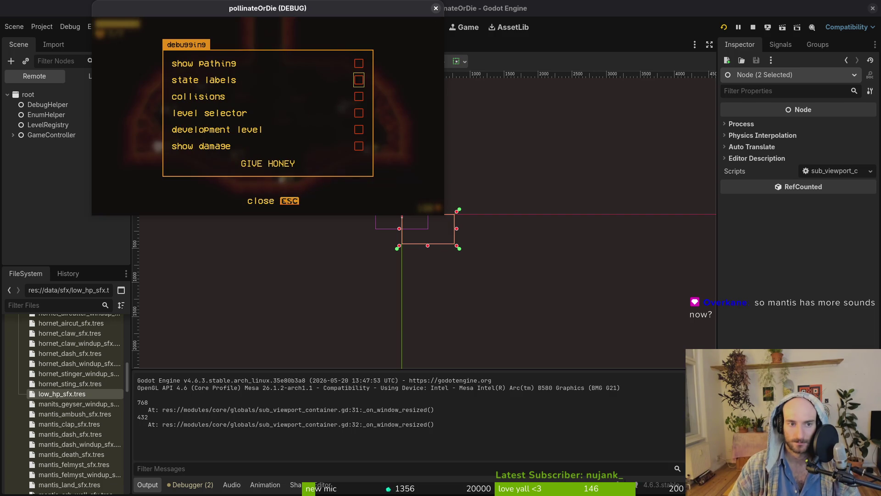
{"action": "key", "text": "Escape"}
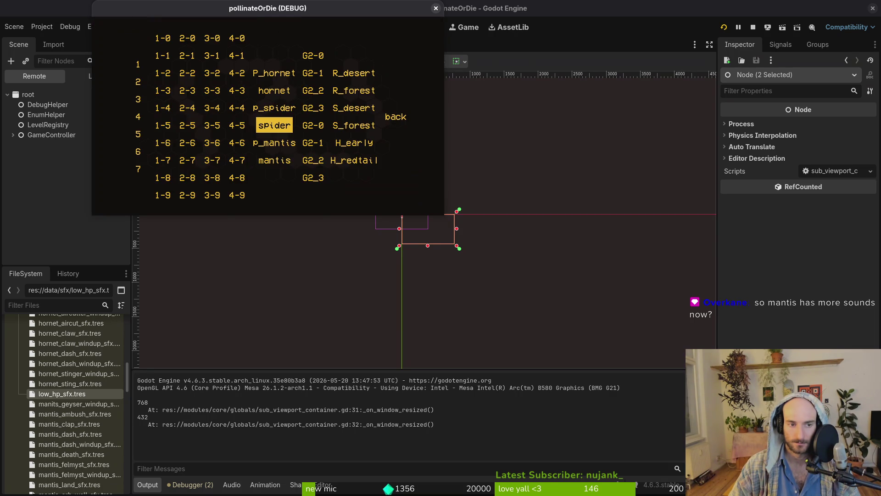
Load the mantis level from level select, resume the fight, then pause and show the editor's Game view
{"action": "key", "text": "Down"}
{"action": "key", "text": "Down"}
{"action": "key", "text": "Return"}
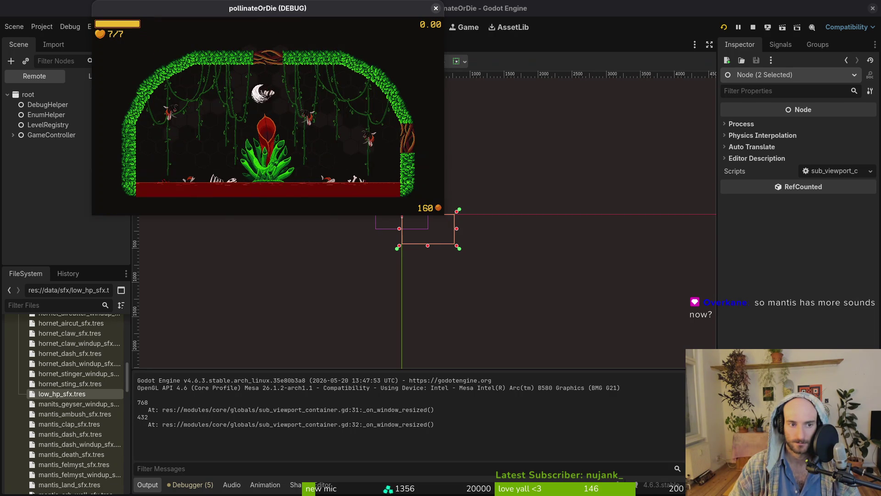
{"action": "key", "text": "Escape"}
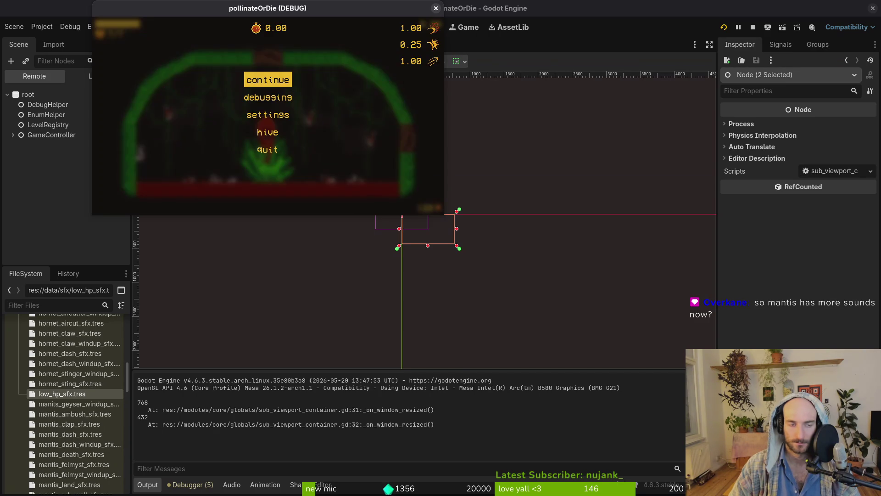
{"action": "key", "text": "Return"}
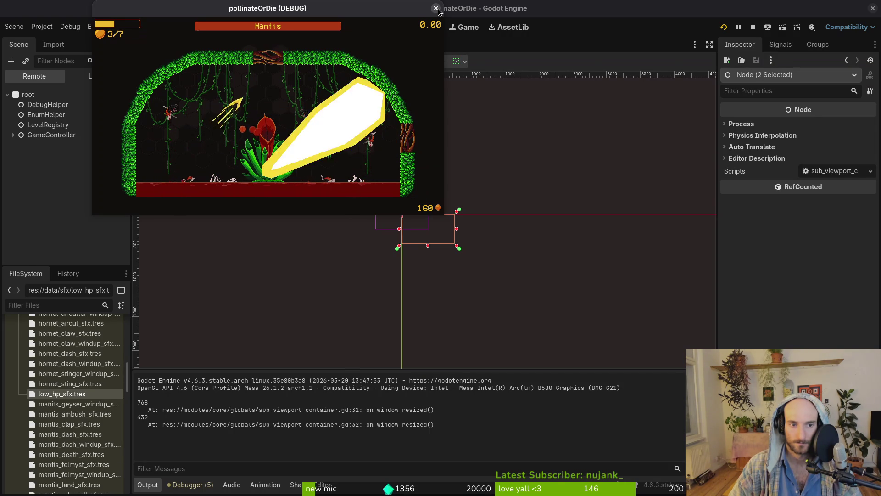
{"action": "left_click", "coordinate": [436, 9]}
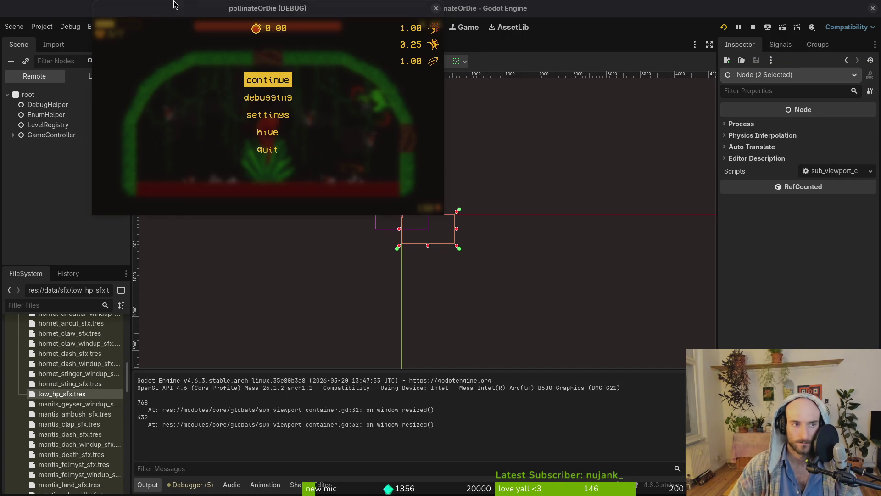
{"action": "left_click", "coordinate": [468, 28]}
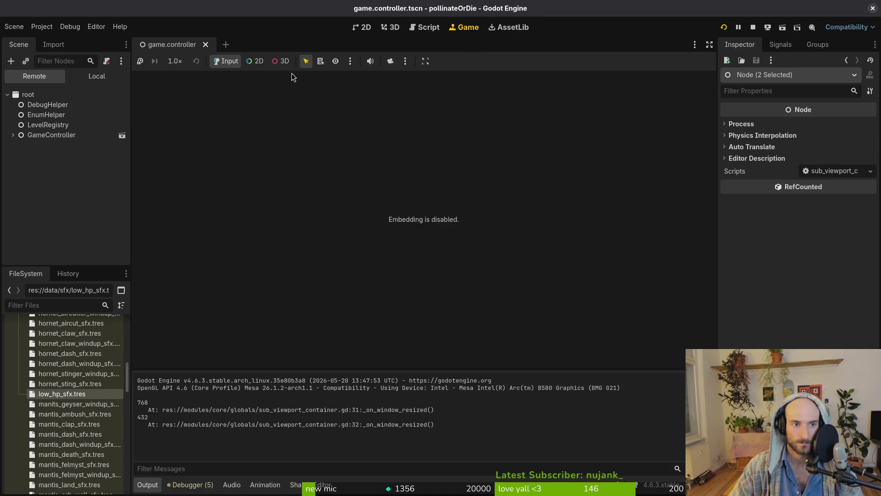
Set the game speed to 1/8×, resume the mantis fight, then pause it from the editor
{"action": "left_click", "coordinate": [179, 65]}
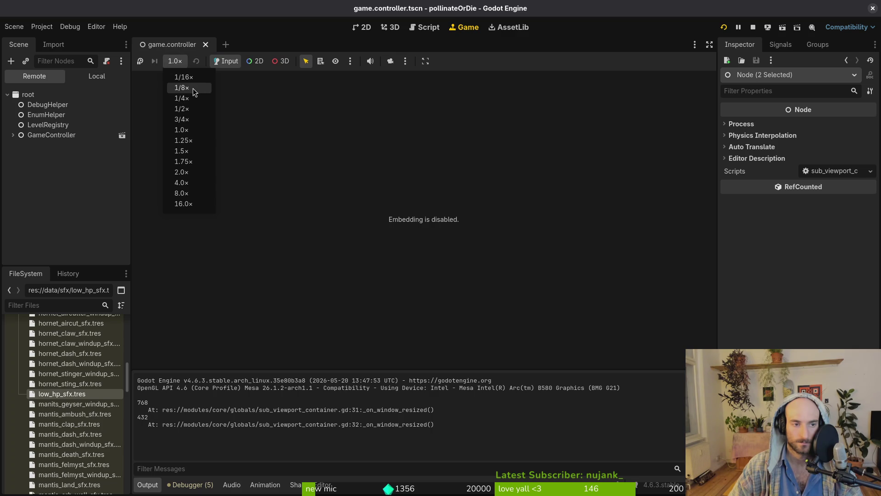
{"action": "left_click", "coordinate": [193, 79]}
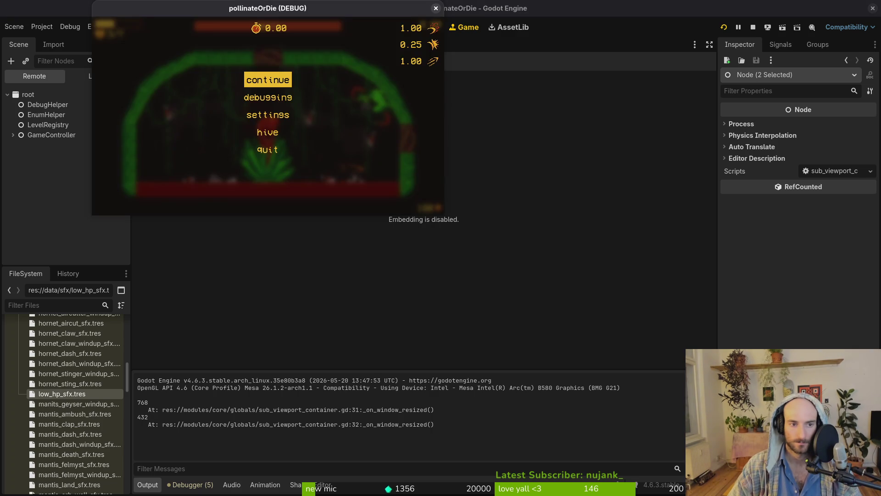
{"action": "key", "text": "Return"}
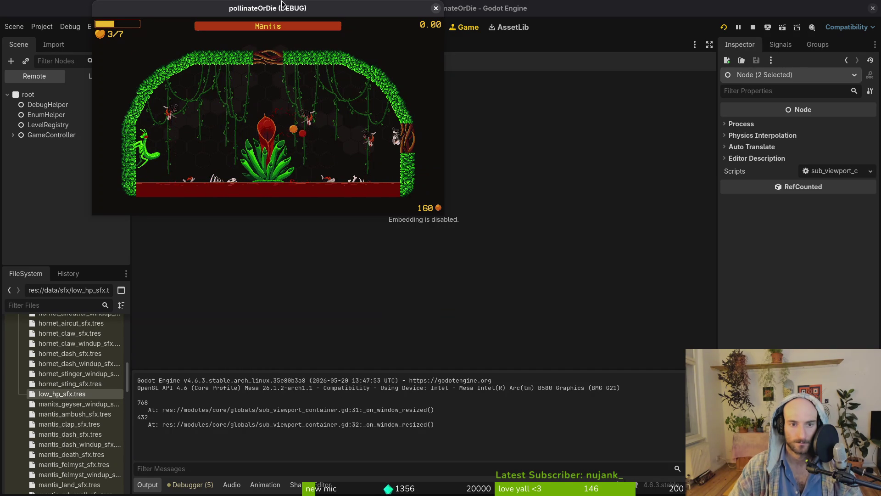
{"action": "left_click", "coordinate": [739, 27]}
{"action": "key", "text": "alt+Tab"}
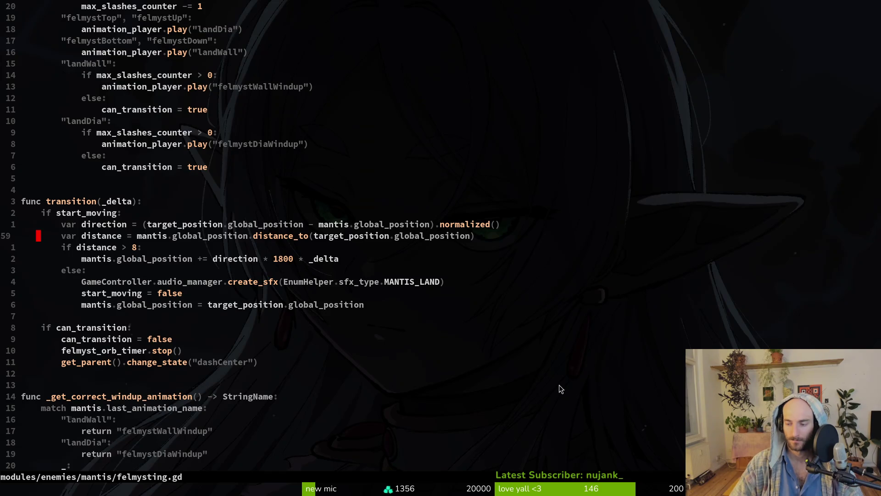
Locate the _handle_sprite_flip() call in the animation-finished handler
{"action": "key", "text": "ctrl+u"}
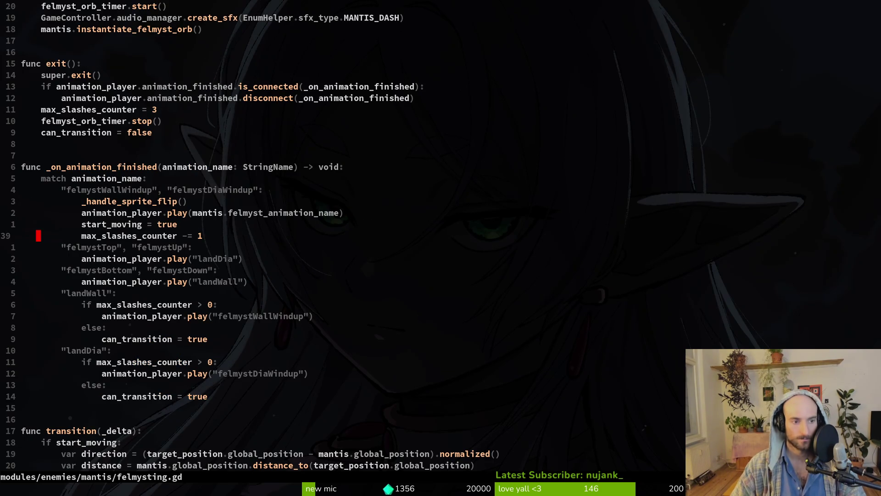
{"action": "key", "text": "k"}
{"action": "key", "text": "k"}
{"action": "key", "text": "k"}
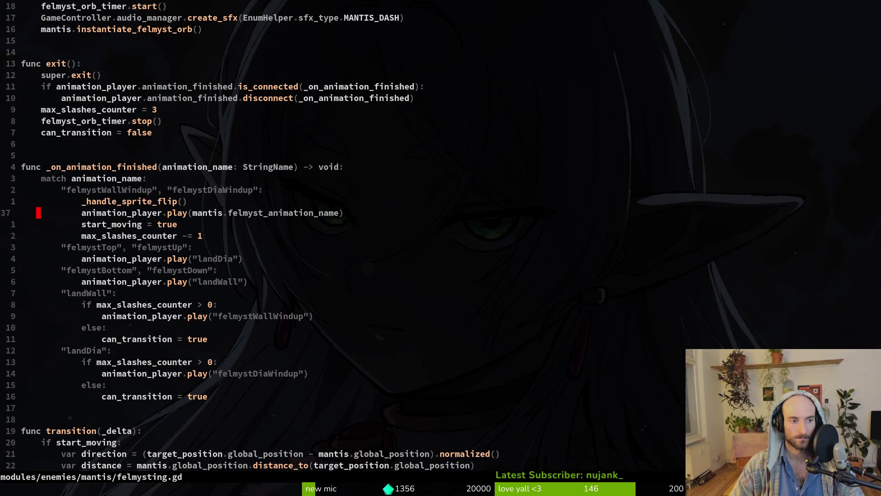
{"action": "key", "text": "V"}
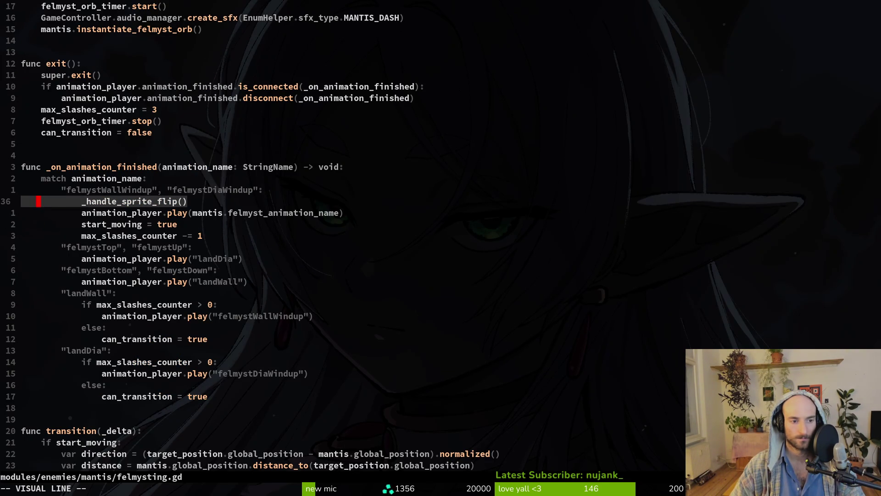
{"action": "key", "text": "Escape"}
{"action": "key", "text": "asciicircum"}
{"action": "key", "text": "dollar"}
{"action": "key", "text": "h"}
{"action": "key", "text": "h"}
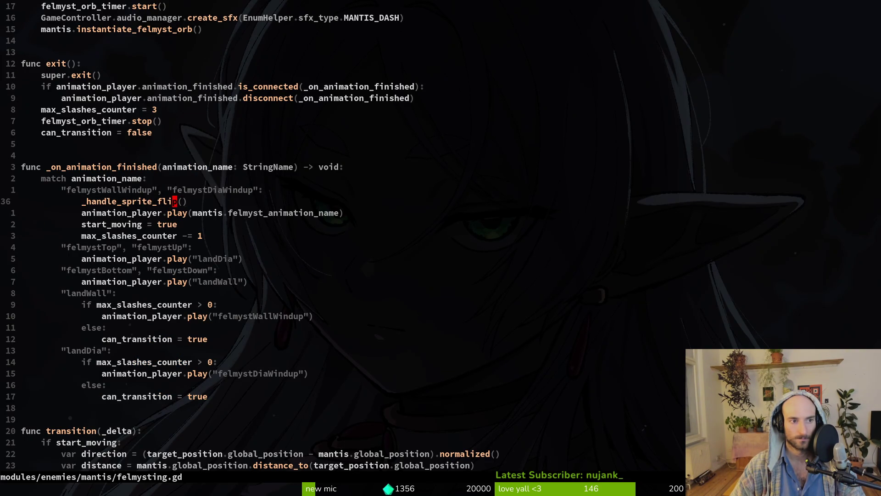
{"action": "key", "text": "b"}
Grep the project for _handle_sprite_flip uses and jump to the call on line 36
{"action": "key", "text": "space"}
{"action": "key", "text": "f"}
{"action": "key", "text": "w"}
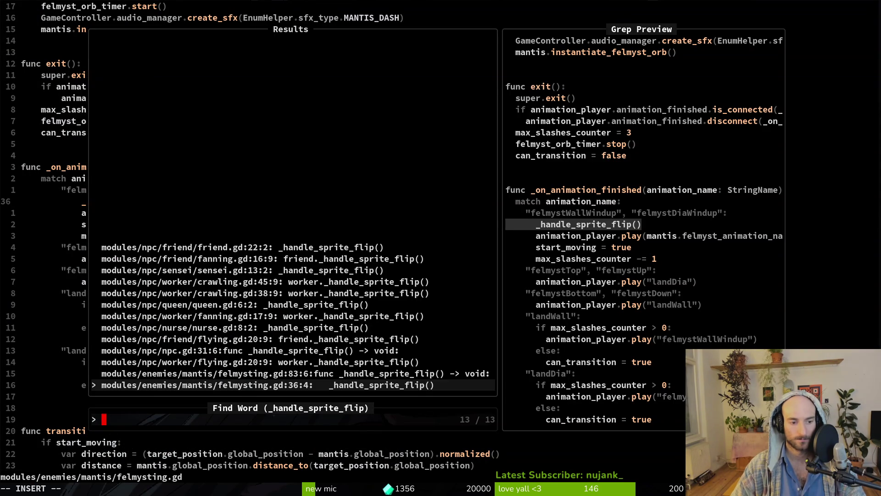
{"action": "key", "text": "ctrl+p"}
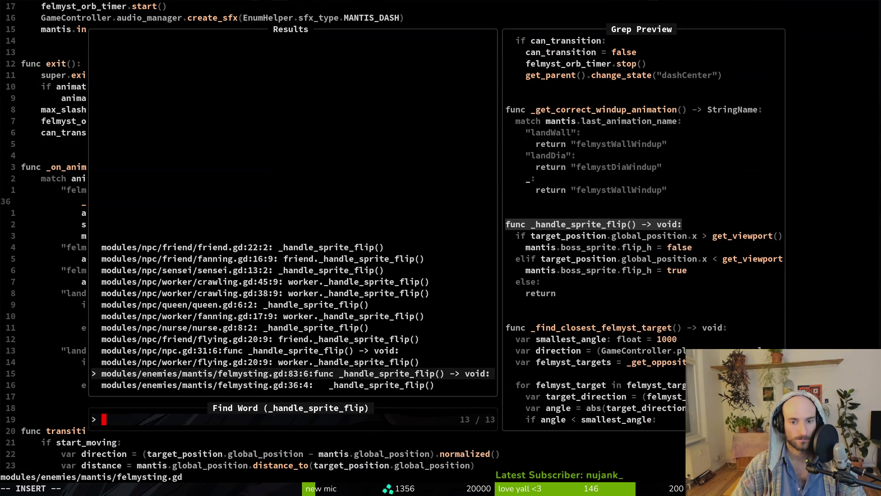
{"action": "key", "text": "ctrl+p"}
{"action": "key", "text": "ctrl+p"}
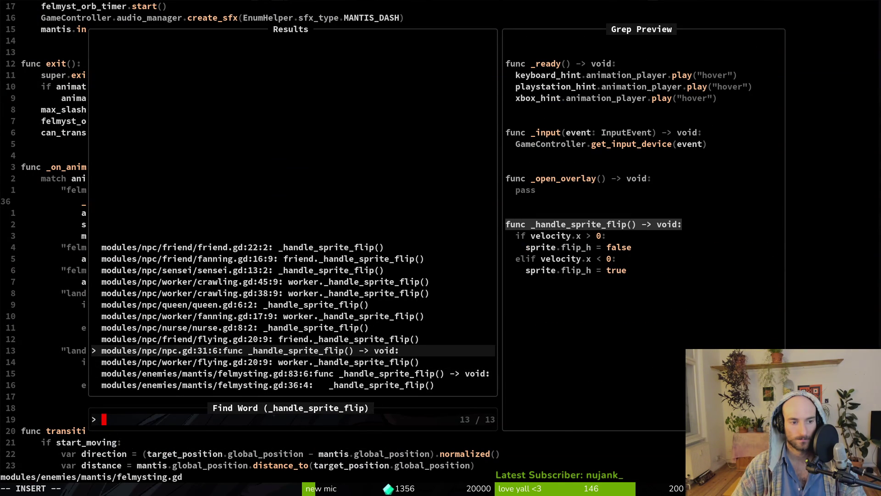
{"action": "key", "text": "ctrl+n"}
{"action": "key", "text": "ctrl+n"}
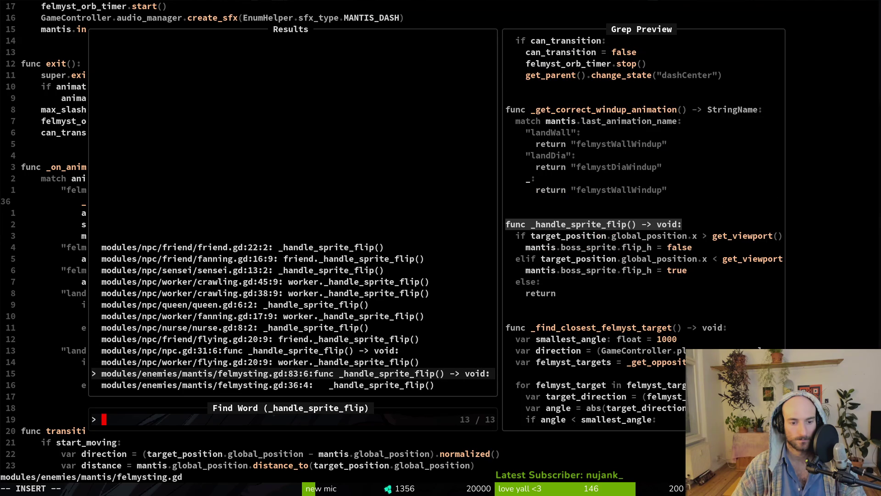
{"action": "key", "text": "ctrl+n"}
{"action": "key", "text": "Return"}
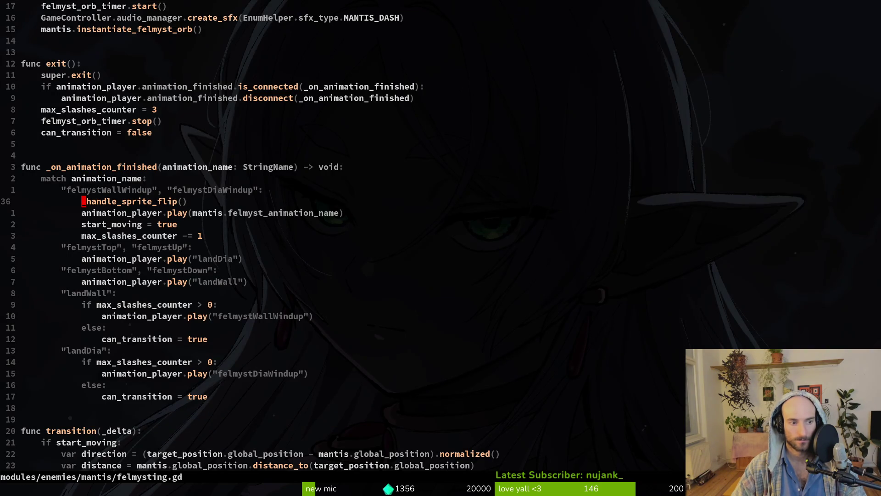
Delete the line 36 _handle_sprite_flip() call and save felmysting.gd
{"action": "key", "text": "d"}
{"action": "key", "text": "d"}
{"action": "type", "text": ":w"}
{"action": "key", "text": "Return"}
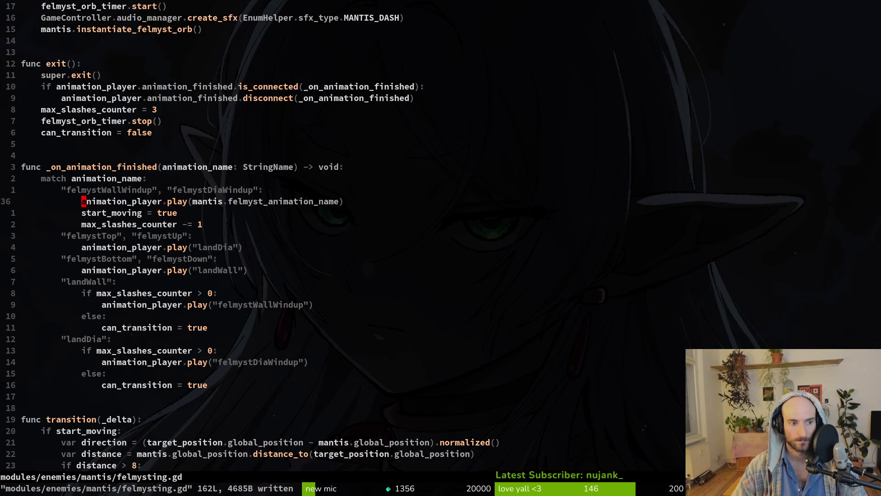
{"action": "key", "text": "alt+Tab"}
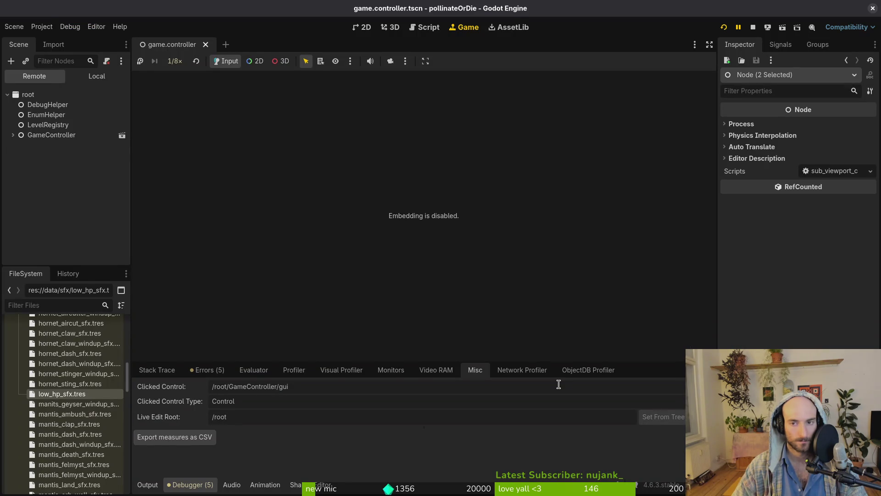
Restart the game, continue into the hive, and enable level selector in the debugging options
{"action": "key", "text": "F5"}
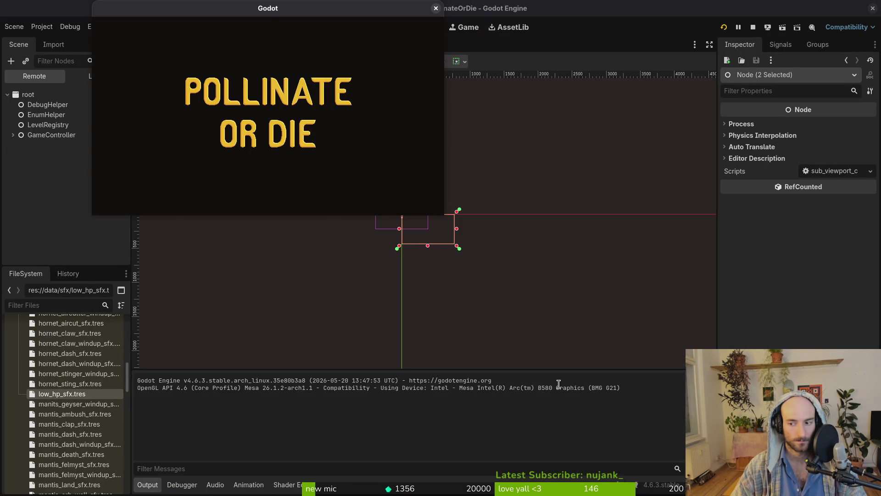
{"action": "key", "text": "Return"}
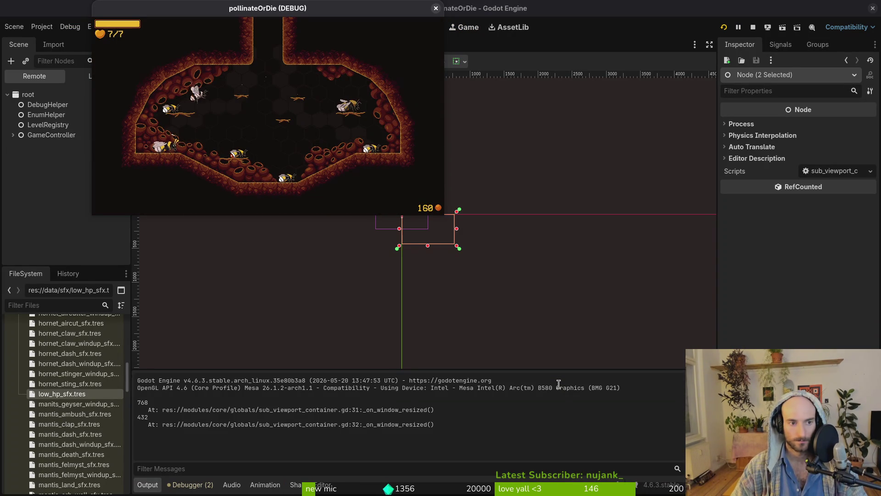
{"action": "key", "text": "Escape"}
{"action": "key", "text": "Down"}
{"action": "key", "text": "Return"}
{"action": "key", "text": "Down"}
{"action": "key", "text": "Down"}
{"action": "key", "text": "Down"}
{"action": "key", "text": "Return"}
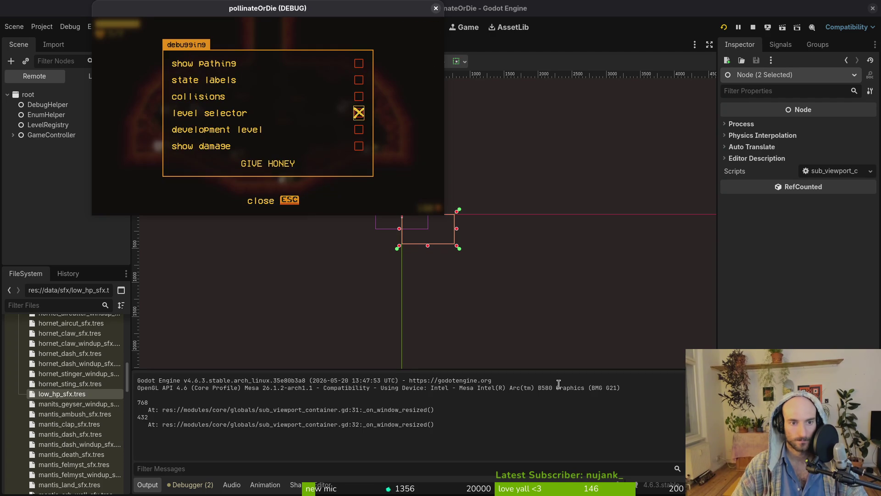
Resume play, switch to Neovim, and open list_item_frame.tscn and heal1_1.tres via the file finder
{"action": "key", "text": "Escape"}
{"action": "key", "text": "super+2"}
{"action": "key", "text": "space"}
{"action": "key", "text": "f"}
{"action": "key", "text": "f"}
{"action": "type", "text": "item"}
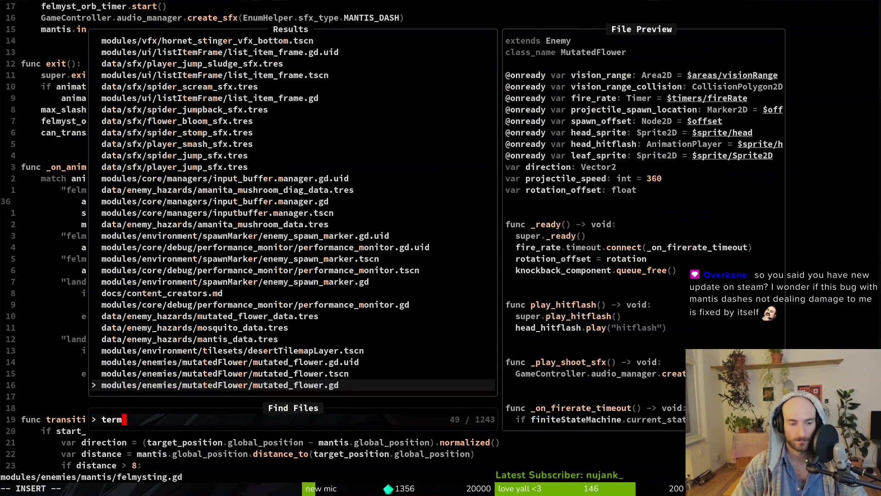
{"action": "key", "text": "Return"}
{"action": "key", "text": "space"}
{"action": "key", "text": "f"}
{"action": "key", "text": "f"}
{"action": "type", "text": "dheal"}
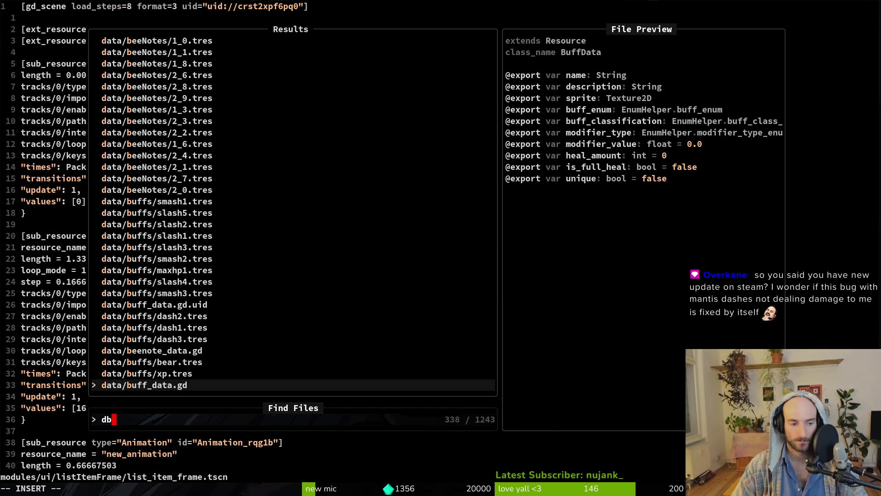
{"action": "key", "text": "Return"}
Open debug.helper.gd, set show_level_select to true and show_loading_screen to false, and save
{"action": "key", "text": "space"}
{"action": "key", "text": "f"}
{"action": "key", "text": "f"}
{"action": "type", "text": "debhe"}
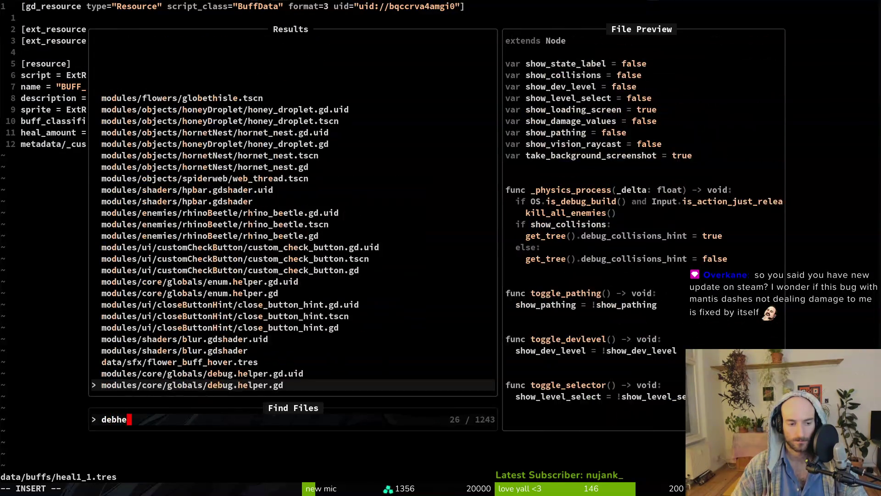
{"action": "key", "text": "Return"}
{"action": "key", "text": "j"}
{"action": "key", "text": "j"}
{"action": "key", "text": "j"}
{"action": "key", "text": "dollar"}
{"action": "type", "text": "ciwtrue"}
{"action": "key", "text": "Escape"}
{"action": "type", "text": "jciwfalse"}
{"action": "key", "text": "Escape"}
{"action": "type", "text": ":w"}
{"action": "key", "text": "Return"}
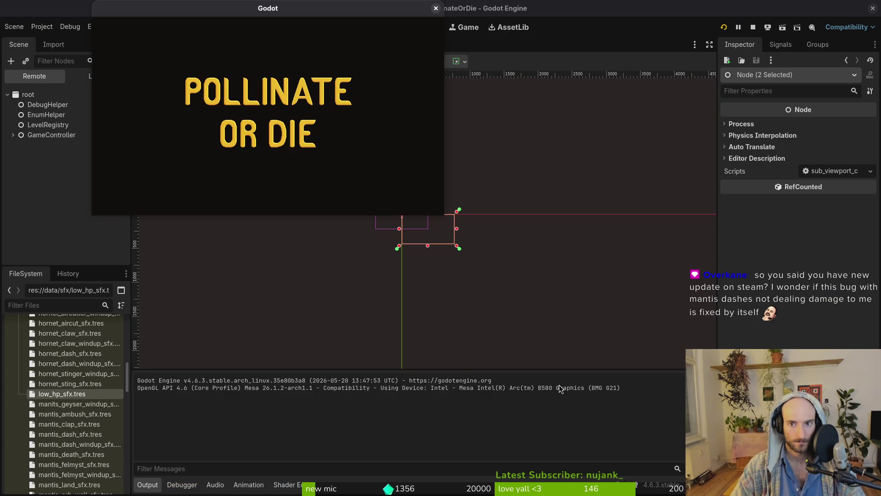
Start the game and load the Mantis level from the debug level-select grid
{"action": "key", "text": "Return"}
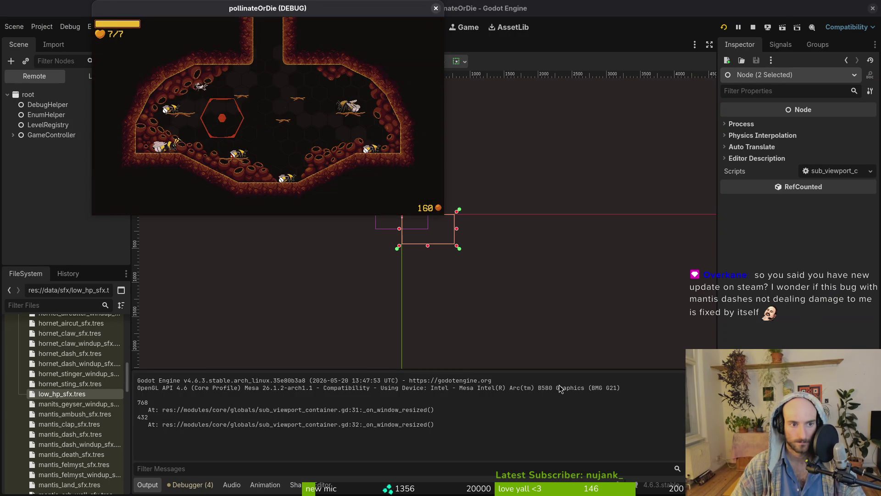
{"action": "key", "text": "Escape"}
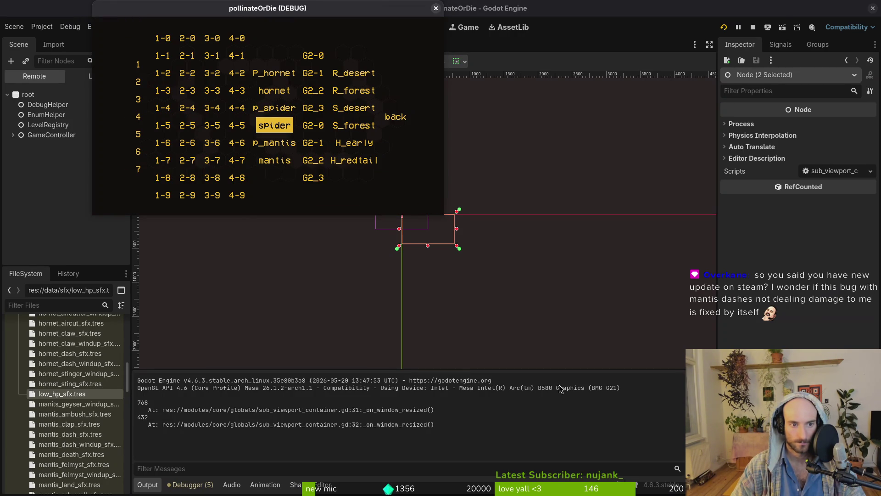
{"action": "key", "text": "Down"}
{"action": "key", "text": "Down"}
{"action": "key", "text": "Return"}
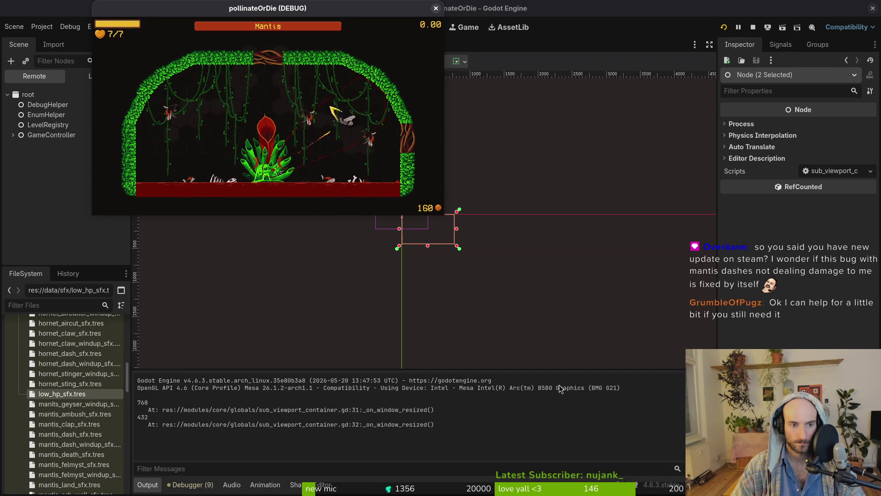
Pause the game and look over the Project menu and the Game view speed options
{"action": "key", "text": "Escape"}
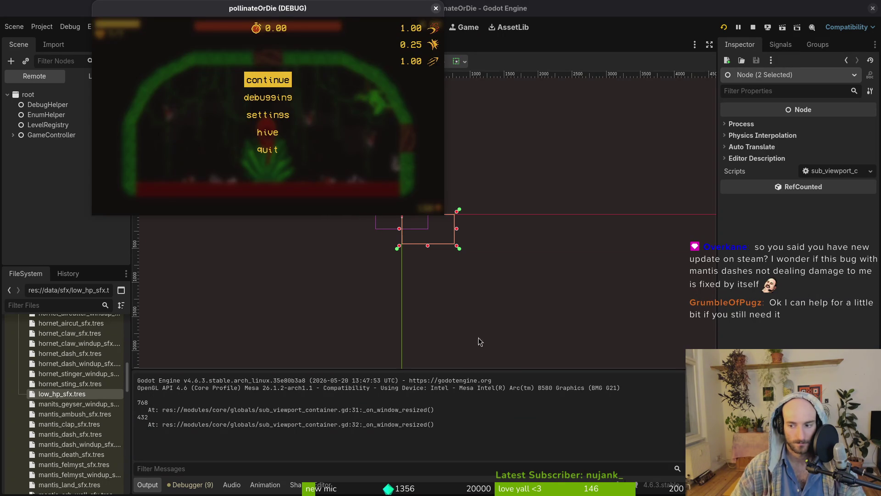
{"action": "left_click", "coordinate": [753, 27]}
{"action": "left_click", "coordinate": [38, 27]}
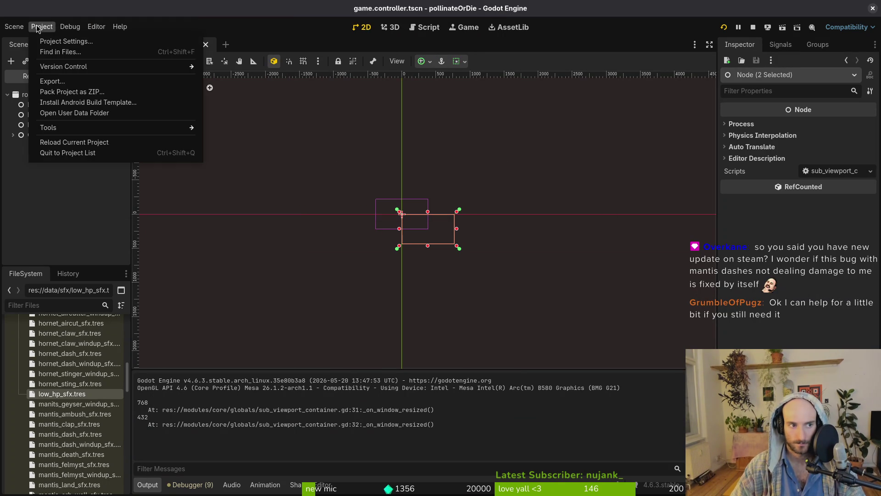
{"action": "left_click", "coordinate": [38, 28]}
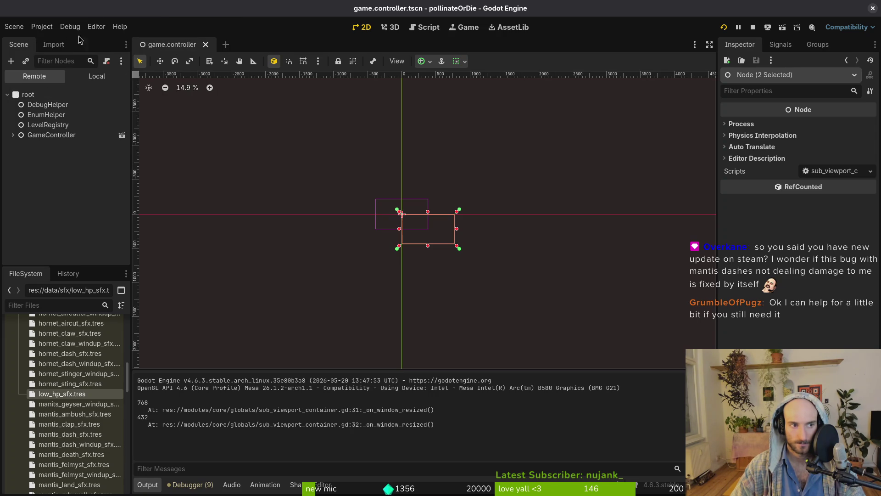
{"action": "left_click", "coordinate": [464, 28]}
{"action": "left_click", "coordinate": [175, 61]}
{"action": "left_click", "coordinate": [201, 105]}
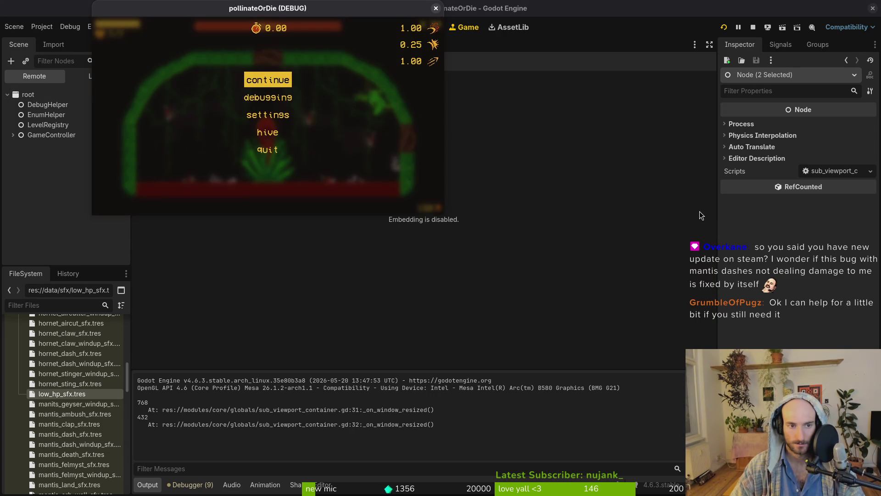
Resume the Mantis fight from the pause menu, then go back to Neovim
{"action": "key", "text": "Return"}
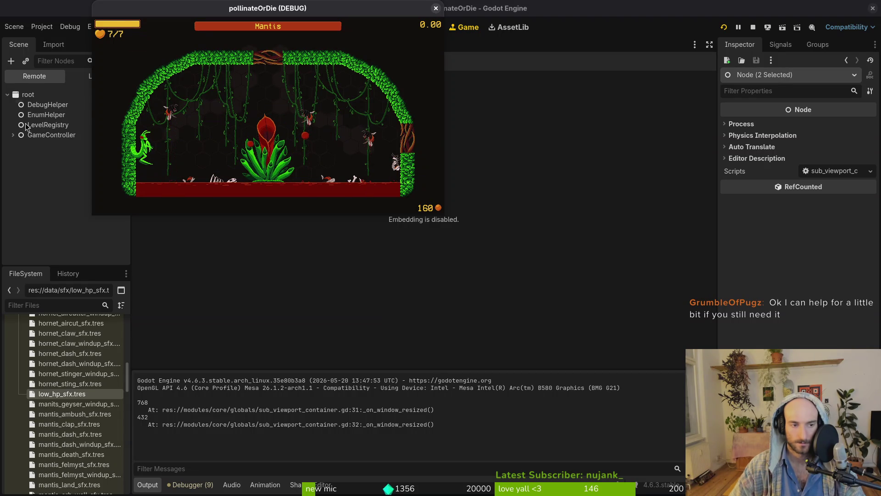
{"action": "left_click", "coordinate": [436, 8]}
{"action": "key", "text": "alt+Tab"}
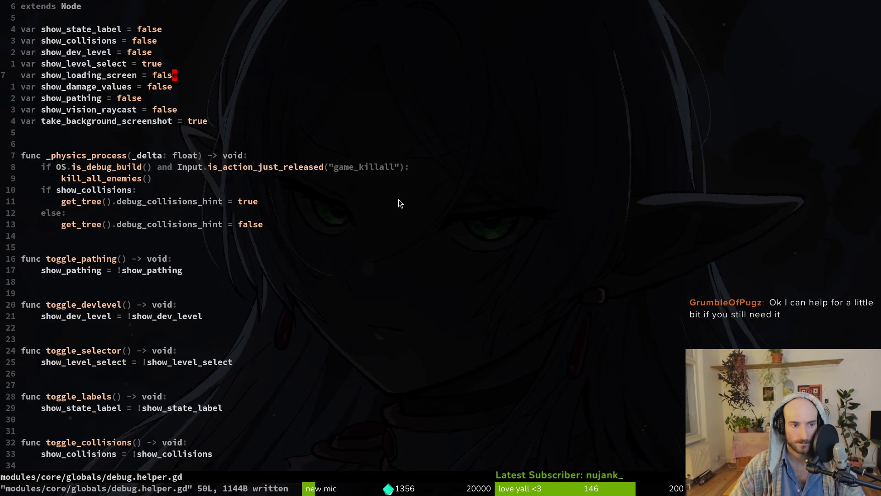
Undo and redo the show_loading_screen change in debug.helper.gd
{"action": "key", "text": "u"}
{"action": "key", "text": "ctrl+r"}
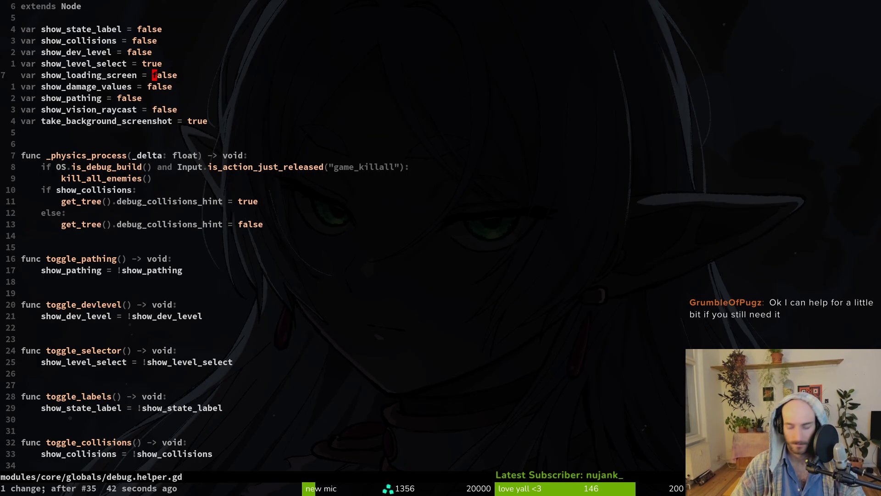
{"action": "key", "text": "ctrl+6"}
{"action": "key", "text": "ctrl+6"}
{"action": "key", "text": "space"}
Open felmysting.gd and move the _handle_sprite_flip() call into the felmystTop branch
{"action": "key", "text": "f"}
{"action": "key", "text": "f"}
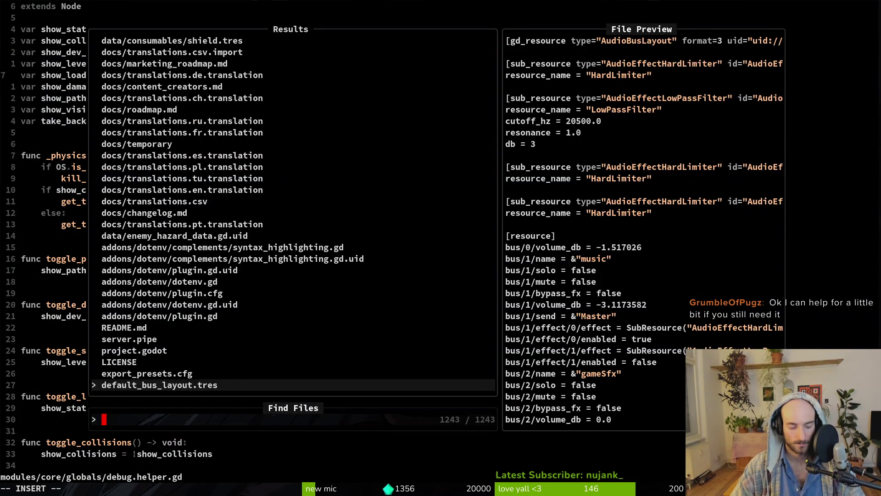
{"action": "type", "text": "felmy"}
{"action": "key", "text": "Return"}
{"action": "key", "text": "u"}
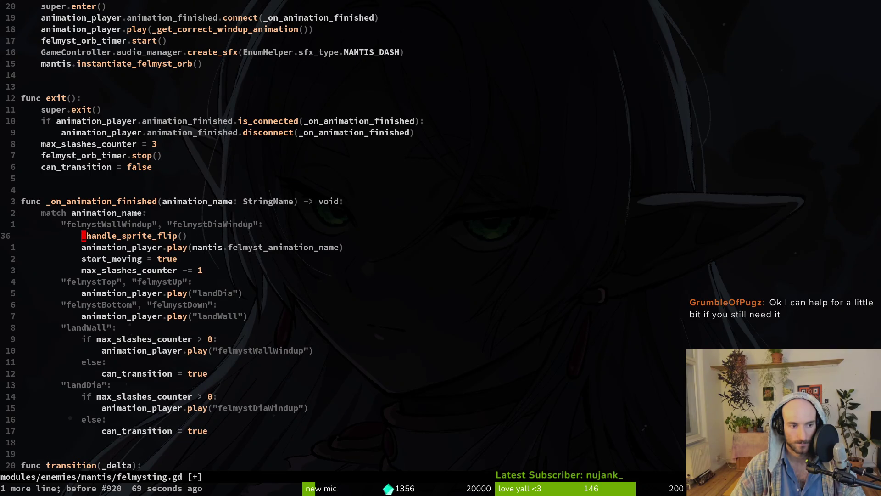
{"action": "key", "text": "shift+v"}
{"action": "key", "text": "shift+j"}
{"action": "key", "text": "shift+j"}
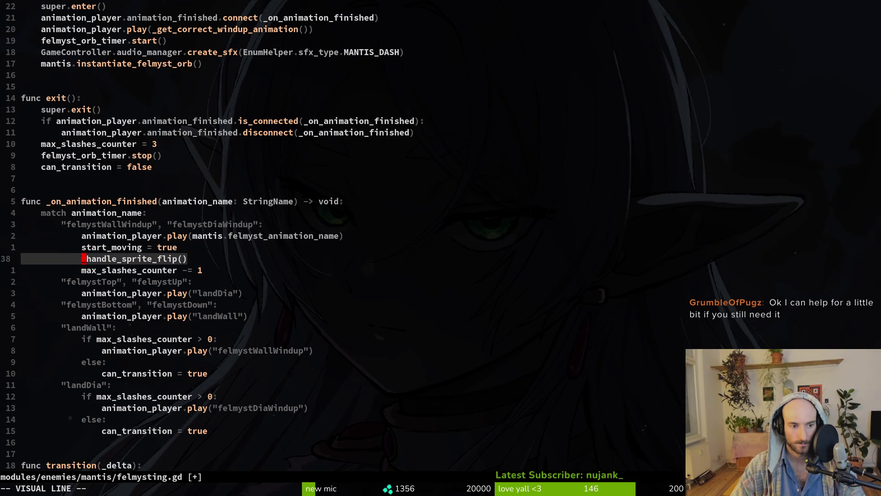
{"action": "key", "text": "shift+j"}
{"action": "key", "text": "shift+j"}
{"action": "key", "text": "Escape"}
Paste a copy of _handle_sprite_flip() under felmystBottom and save felmysting.gd
{"action": "key", "text": "j"}
{"action": "key", "text": "j"}
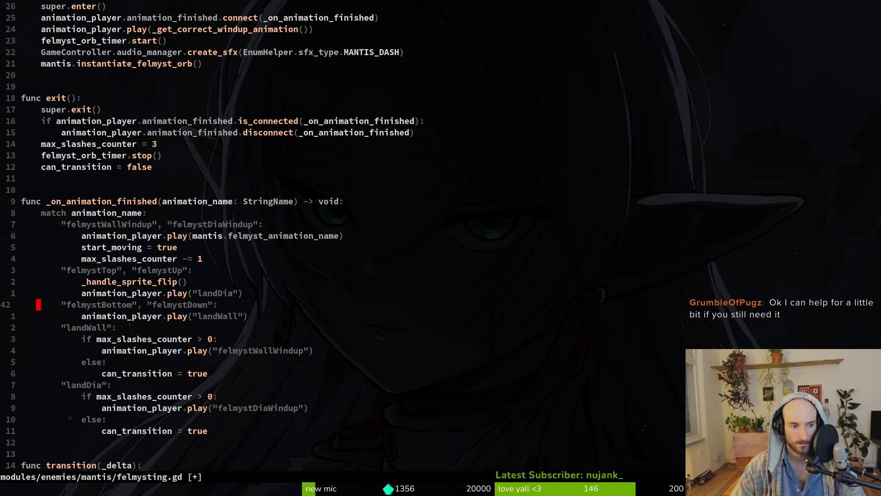
{"action": "type", "text": "p:w"}
{"action": "key", "text": "Return"}
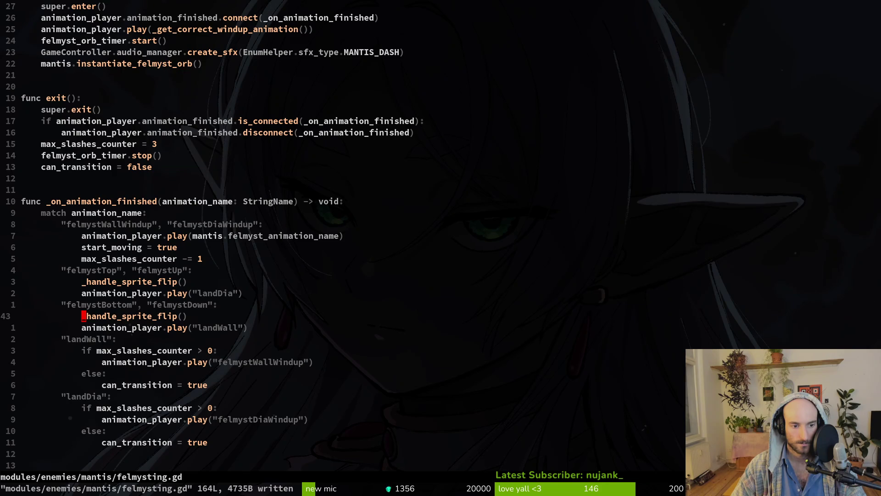
{"action": "key", "text": "alt+Tab"}
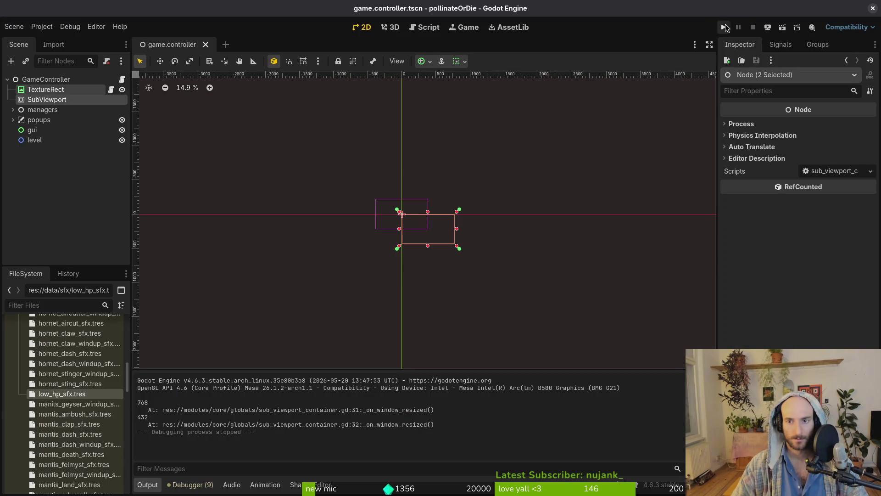
{"action": "left_click", "coordinate": [724, 27]}
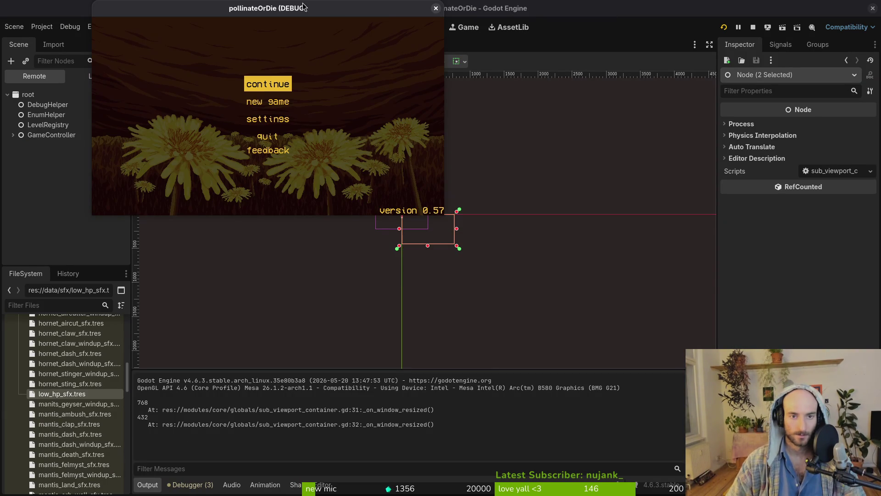
{"action": "left_click", "coordinate": [436, 8]}
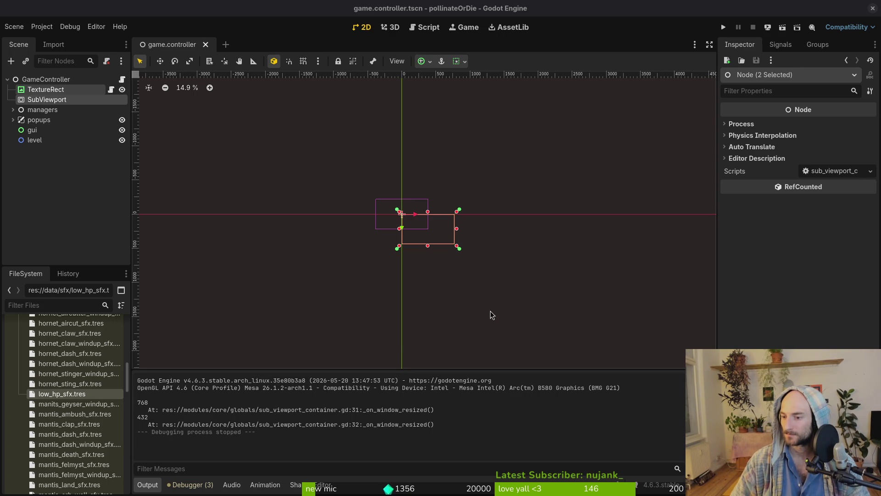
Open game.controller.gd in Neovim, then inspect the SubViewport node's size settings
{"action": "left_click", "coordinate": [53, 172]}
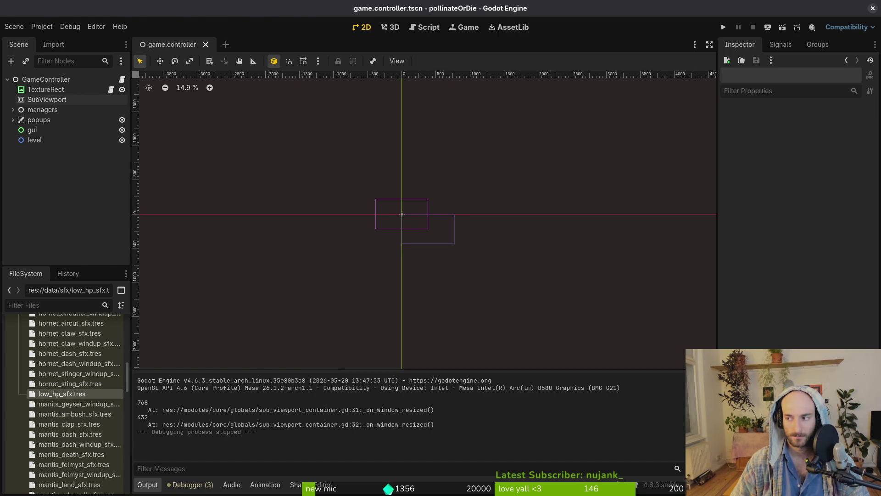
{"action": "key", "text": "super+1"}
{"action": "key", "text": "space"}
{"action": "key", "text": "f"}
{"action": "key", "text": "f"}
{"action": "type", "text": "gamcontr"}
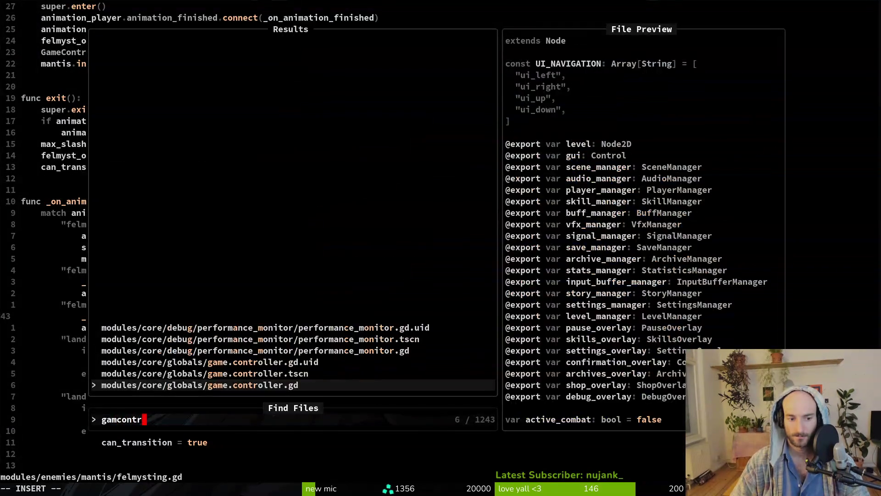
{"action": "key", "text": "Return"}
{"action": "key", "text": "super+2"}
{"action": "left_click", "coordinate": [41, 100]}
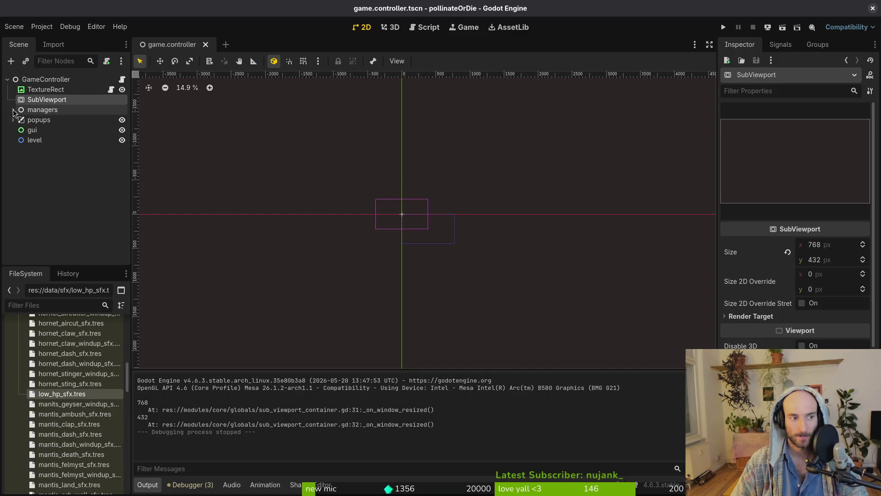
Select TextureRect and SubViewport together and delete both nodes
{"action": "left_click", "coordinate": [51, 162]}
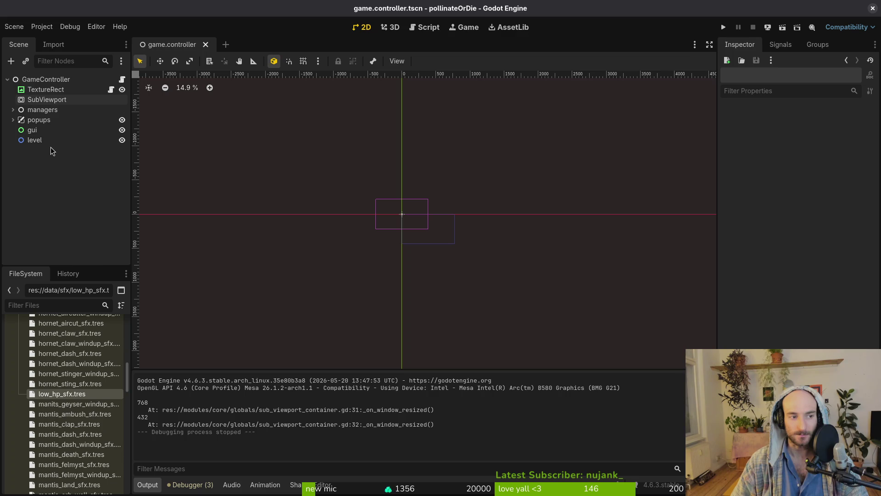
{"action": "left_click", "coordinate": [53, 89]}
{"action": "left_click", "coordinate": [54, 98], "text": "shift"}
{"action": "mouse_move", "coordinate": [53, 93]}
{"action": "left_mouse_down"}
{"action": "mouse_move", "coordinate": [68, 213]}
{"action": "mouse_move", "coordinate": [51, 154]}
{"action": "left_mouse_up"}
{"action": "key", "text": "Delete"}
{"action": "key", "text": "Return"}
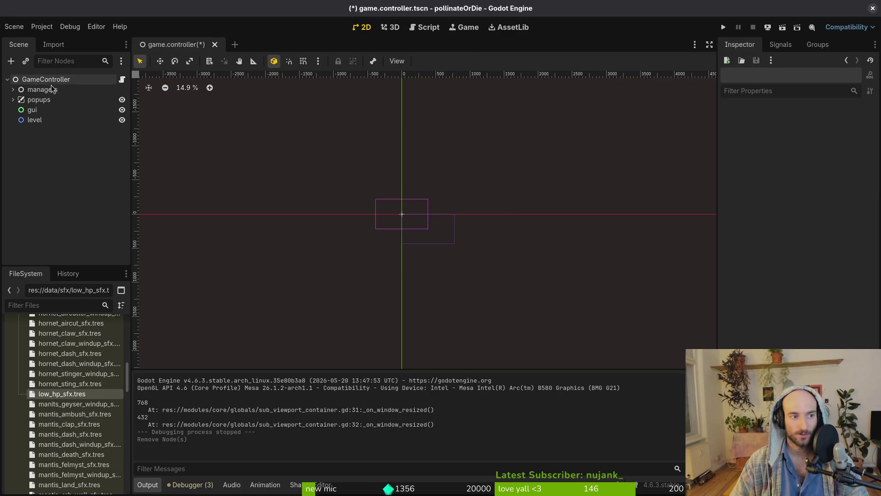
{"action": "left_click", "coordinate": [51, 82]}
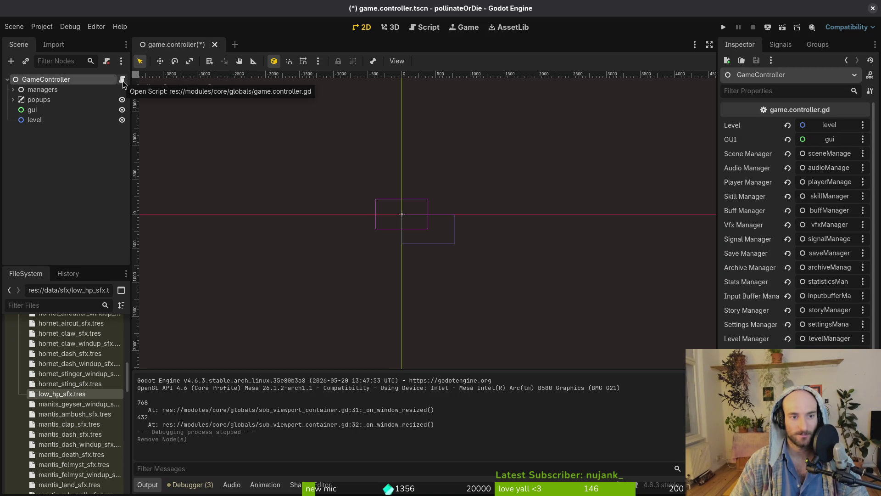
{"action": "left_click", "coordinate": [42, 26]}
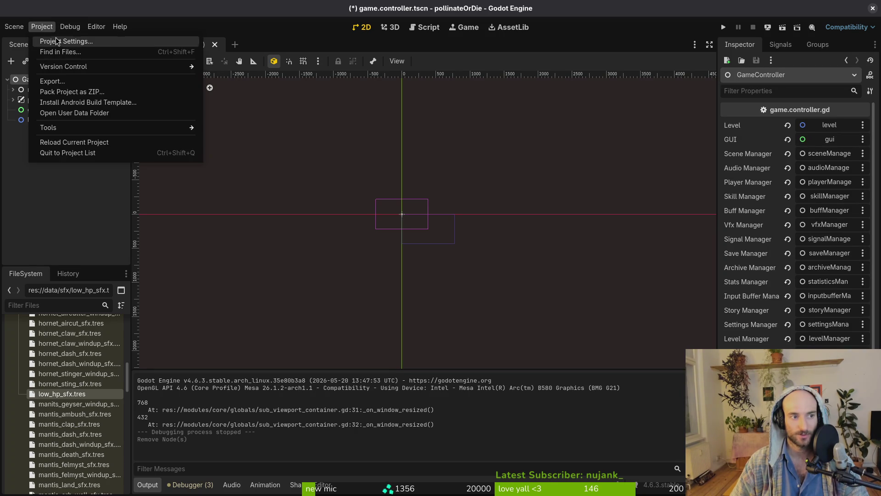
Review Application > Run and the autoloaded Globals in Project Settings, then save game.controller
{"action": "left_click", "coordinate": [51, 35]}
{"action": "left_click", "coordinate": [314, 187]}
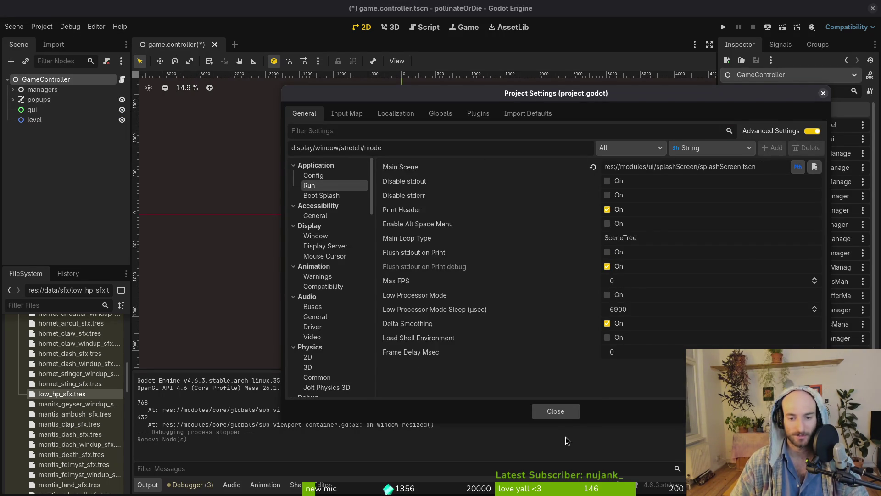
{"action": "left_click", "coordinate": [564, 407]}
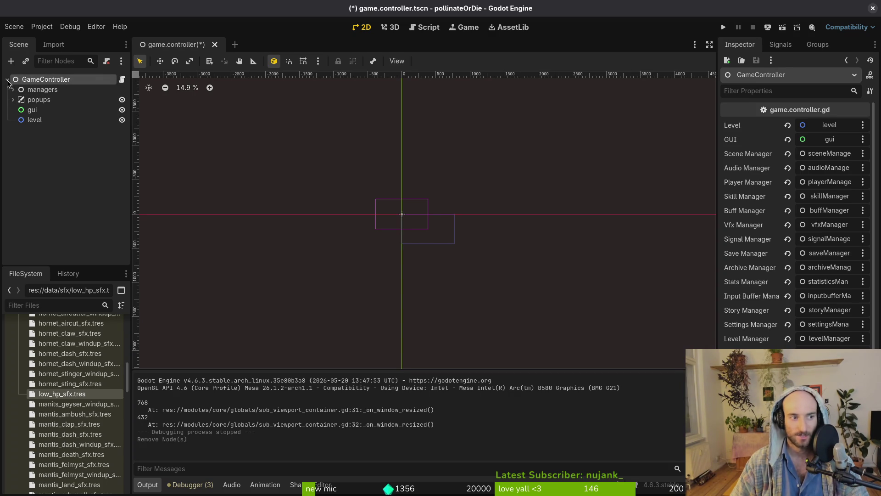
{"action": "left_click", "coordinate": [42, 27]}
{"action": "left_click", "coordinate": [58, 37]}
{"action": "left_click", "coordinate": [443, 114]}
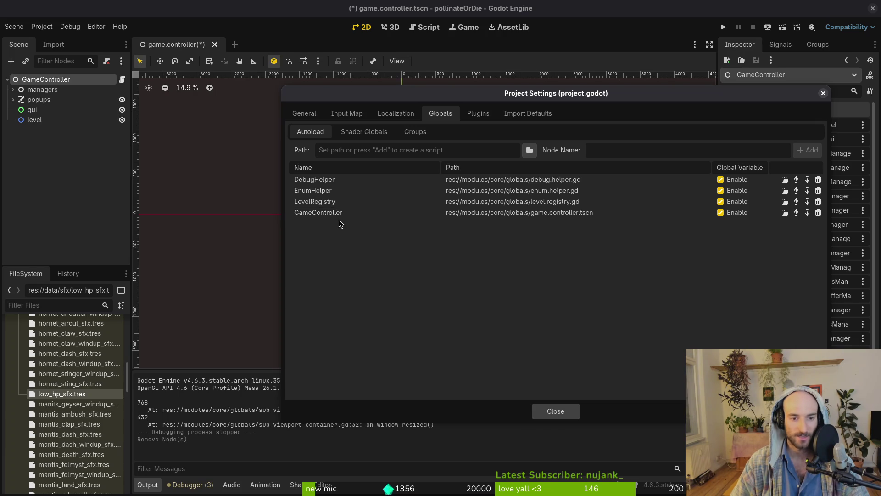
{"action": "left_click", "coordinate": [555, 411]}
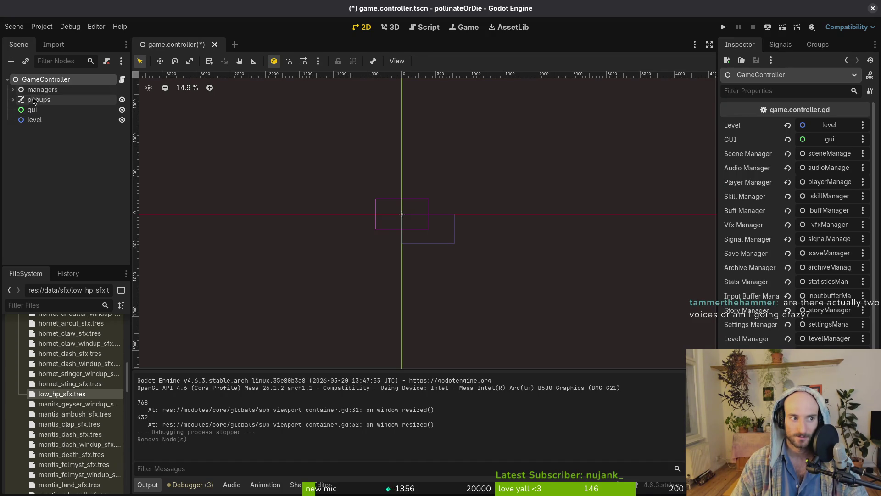
{"action": "key", "text": "ctrl+s"}
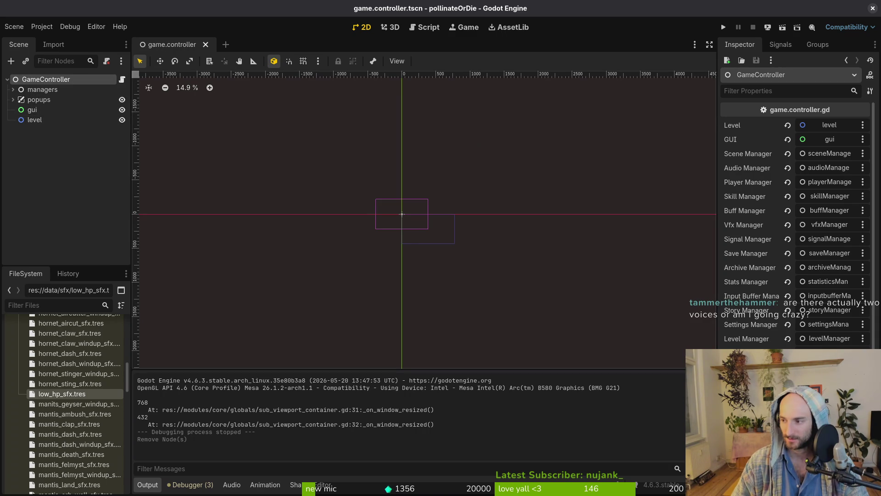
Save game.controller.gd in Neovim and look over its exported manager variables
{"action": "key", "text": "alt+Tab"}
{"action": "key", "text": "ctrl+s"}
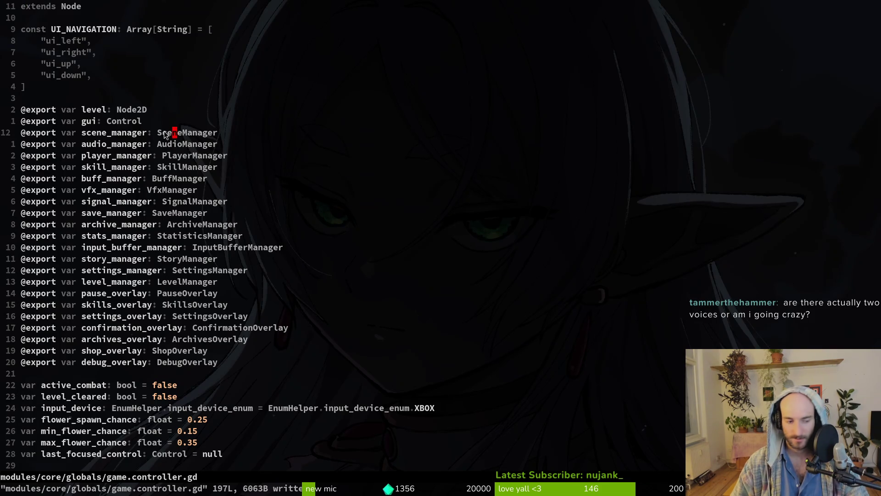
{"action": "scroll", "coordinate": [448, 292], "scroll_direction": "down", "scroll_amount": 5}
{"action": "scroll", "coordinate": [272, 150], "scroll_direction": "up", "scroll_amount": 5}
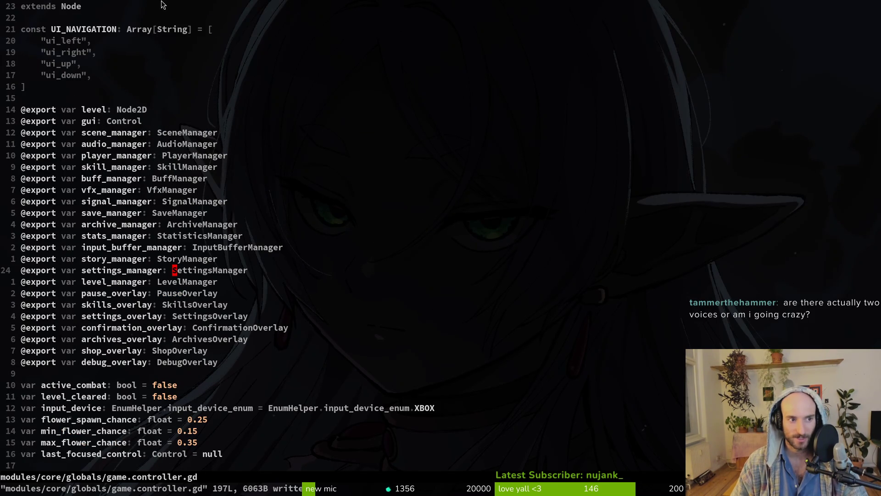
{"action": "mouse_move", "coordinate": [39, 109]}
{"action": "left_mouse_down"}
{"action": "mouse_move", "coordinate": [207, 178]}
{"action": "mouse_move", "coordinate": [218, 362]}
{"action": "left_mouse_up"}
{"action": "left_click", "coordinate": [194, 235]}
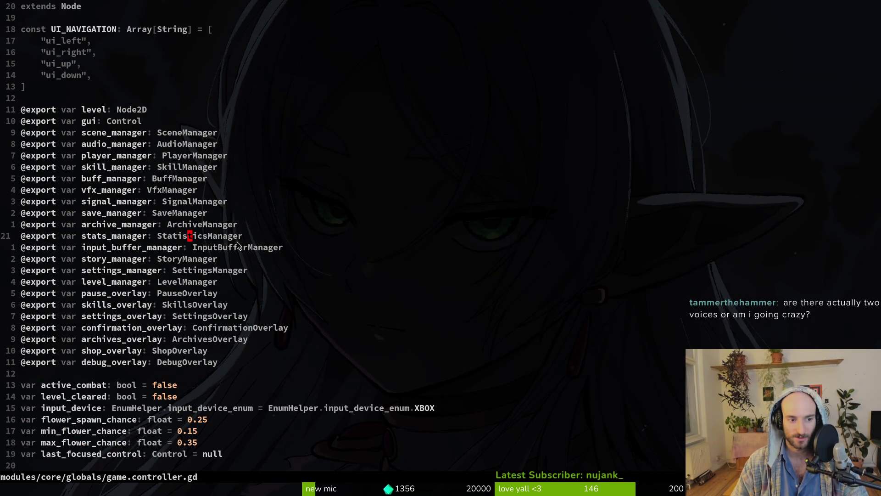
{"action": "scroll", "coordinate": [194, 230], "scroll_direction": "down", "scroll_amount": 1}
{"action": "scroll", "coordinate": [138, 224], "scroll_direction": "down", "scroll_amount": 3}
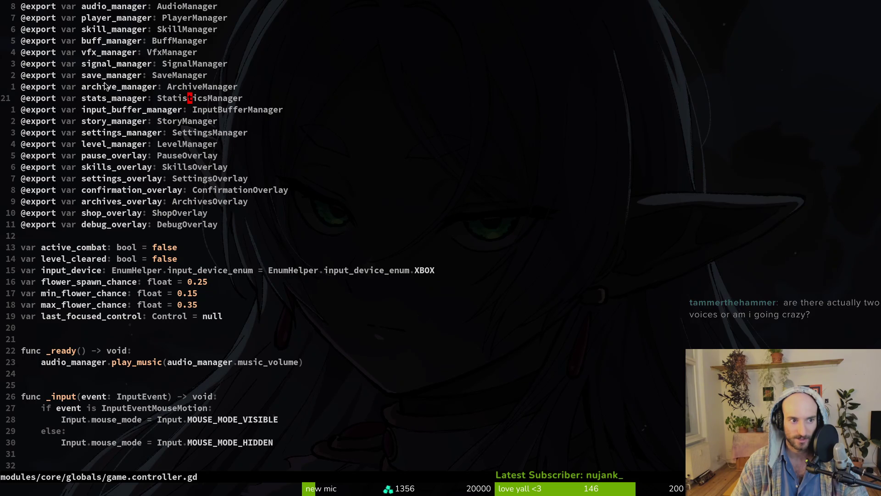
{"action": "scroll", "coordinate": [102, 262], "scroll_direction": "down", "scroll_amount": 1}
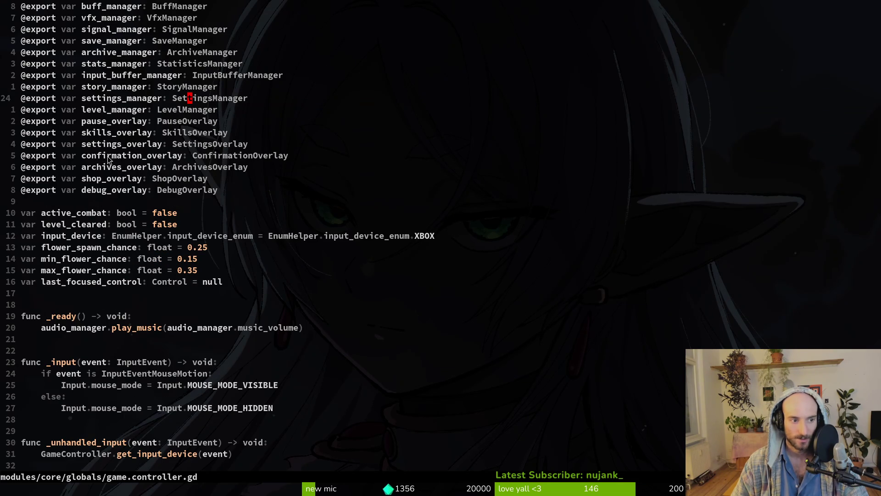
{"action": "scroll", "coordinate": [127, 157], "scroll_direction": "up", "scroll_amount": 5}
Yank the level and gui export lines from game.controller.gd
{"action": "left_click_drag", "start_coordinate": [169, 124], "coordinate": [12, 114]}
{"action": "left_click", "coordinate": [92, 112]}
{"action": "left_click", "coordinate": [92, 119]}
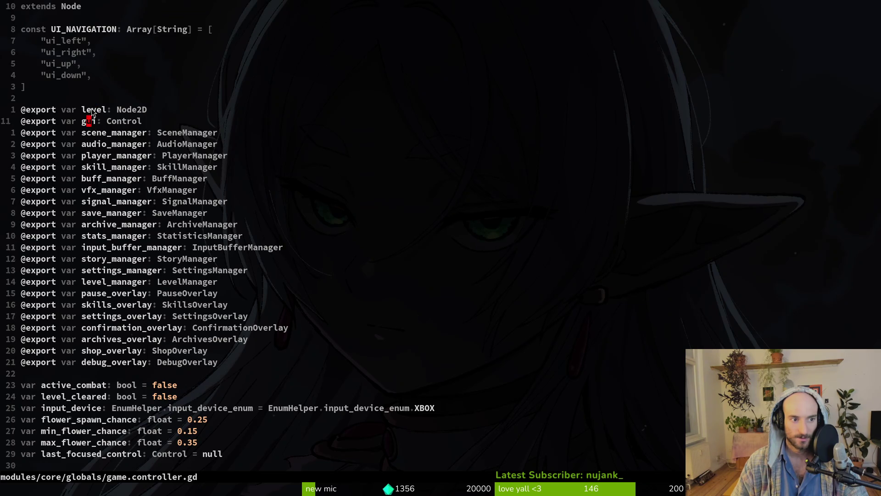
{"action": "left_click", "coordinate": [99, 110]}
{"action": "key", "text": "V"}
{"action": "key", "text": "j"}
{"action": "key", "text": "y"}
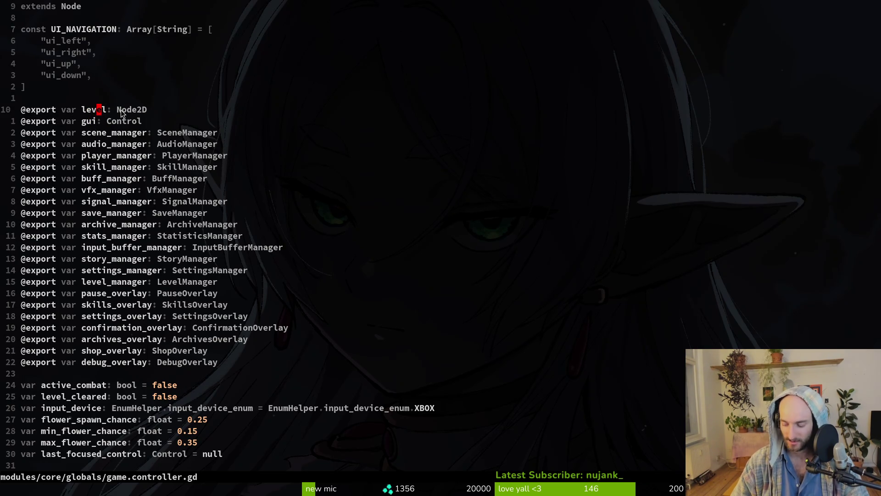
Open scene.manager.gd through the file finder with the search 'scene'
{"action": "key", "text": "space"}
{"action": "key", "text": "f"}
{"action": "key", "text": "f"}
{"action": "type", "text": "scene"}
{"action": "key", "text": "Return"}
{"action": "scroll", "coordinate": [217, 123], "scroll_direction": "down", "scroll_amount": 11}
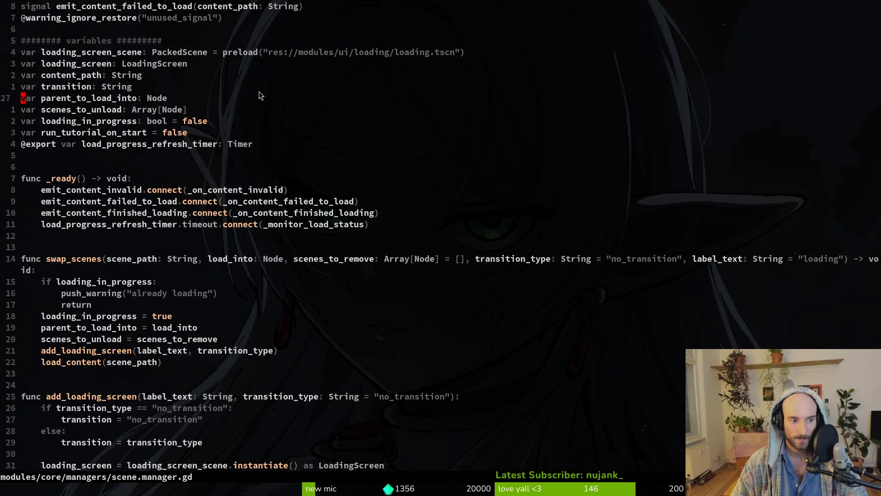
Review the swap_scenes load_into and scenes_to_remove parameters in scene.manager.gd
{"action": "left_click_drag", "start_coordinate": [33, 94], "coordinate": [255, 190]}
{"action": "key", "text": "y"}
{"action": "left_click_drag", "start_coordinate": [209, 103], "coordinate": [442, 99]}
{"action": "key", "text": "y"}
{"action": "left_click", "coordinate": [221, 99]}
{"action": "key", "text": "ctrl+p"}
{"action": "key", "text": "Escape"}
{"action": "scroll", "coordinate": [76, 92], "scroll_direction": "up", "scroll_amount": 1}
{"action": "left_click", "coordinate": [75, 109]}
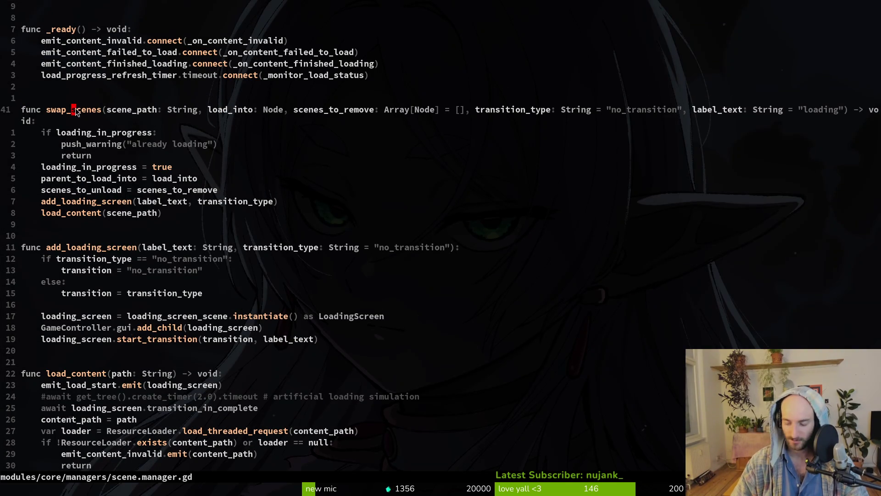
Grep the project for swap_scenes, browse the matches, and open home.gd at line 64
{"action": "key", "text": "space"}
{"action": "key", "text": "p"}
{"action": "key", "text": "s"}
{"action": "key", "text": "Return"}
{"action": "key", "text": "Up"}
{"action": "key", "text": "Up"}
{"action": "key", "text": "Up"}
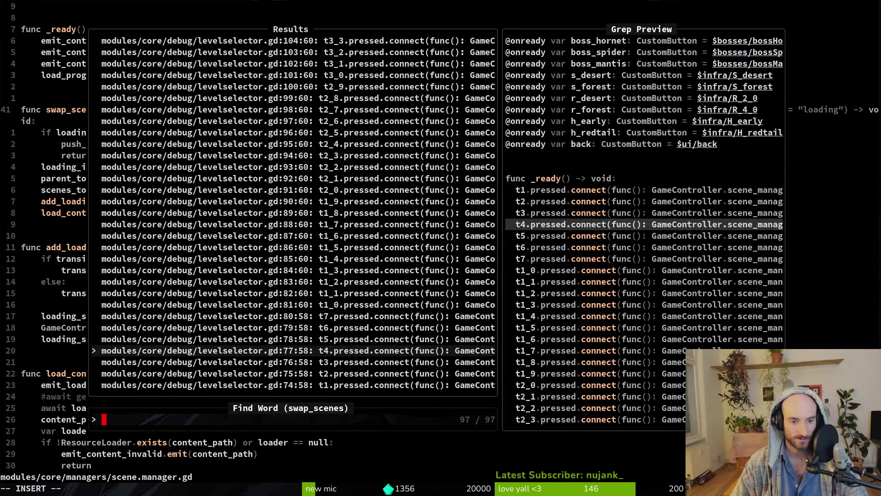
{"action": "key", "text": "Up"}
{"action": "key", "text": "Up"}
{"action": "key", "text": "Up"}
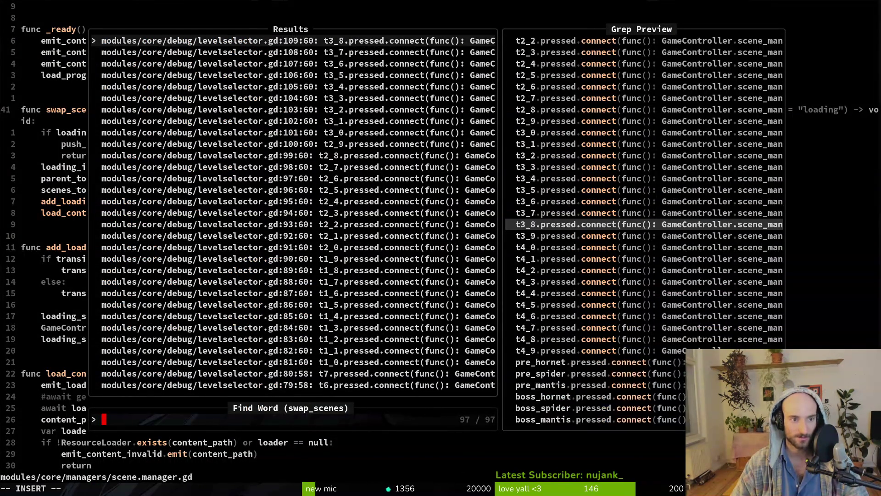
{"action": "key", "text": "Up"}
{"action": "key", "text": "Up"}
{"action": "key", "text": "Up"}
{"action": "key", "text": "Down"}
{"action": "key", "text": "Down"}
{"action": "key", "text": "Down"}
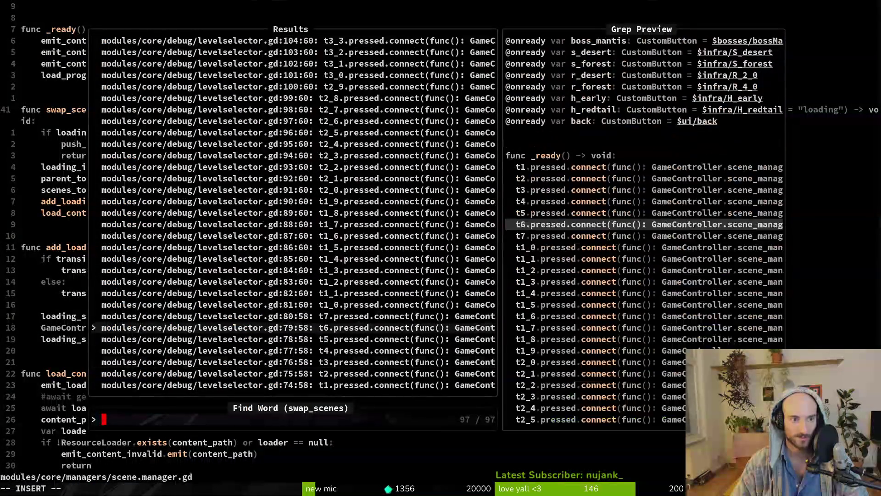
{"action": "key", "text": "Down"}
{"action": "key", "text": "Down"}
{"action": "key", "text": "Down"}
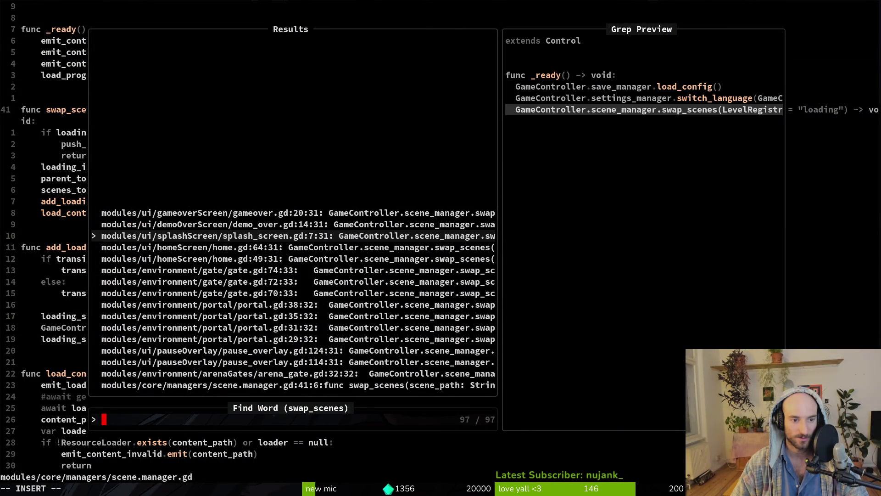
{"action": "key", "text": "Down"}
{"action": "key", "text": "Down"}
{"action": "key", "text": "Down"}
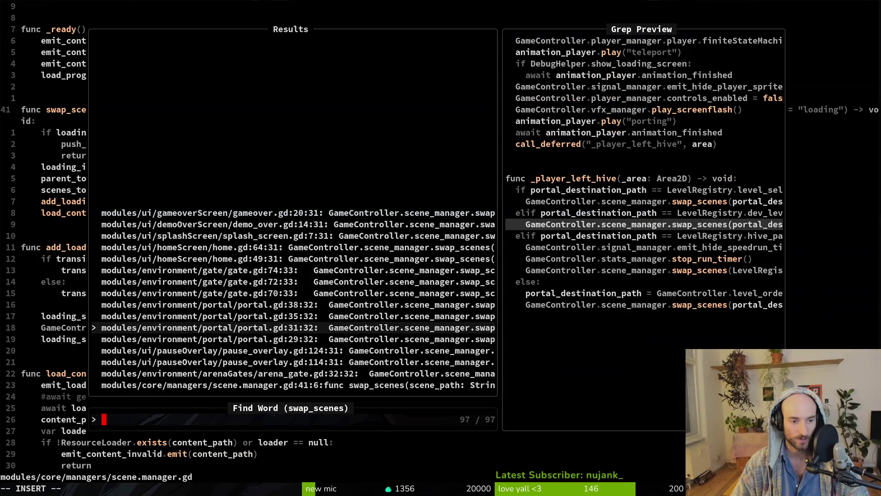
{"action": "key", "text": "Down"}
{"action": "key", "text": "Down"}
{"action": "key", "text": "Up"}
{"action": "key", "text": "Up"}
{"action": "key", "text": "Up"}
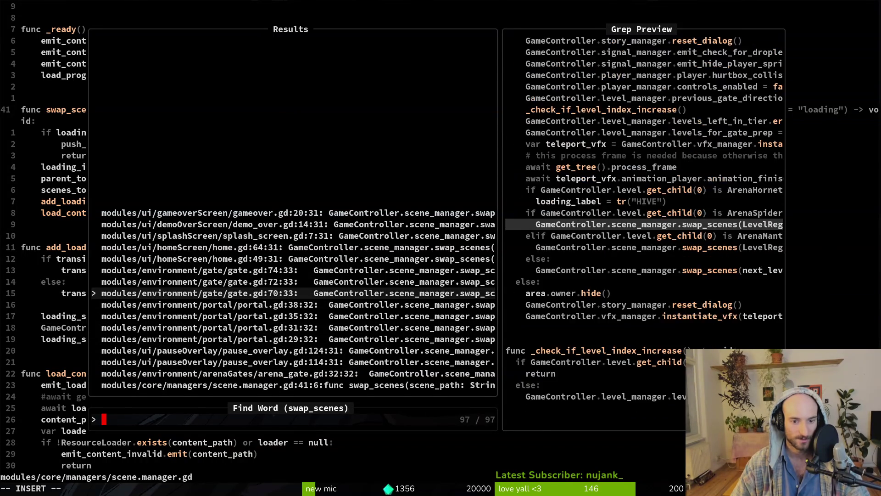
{"action": "key", "text": "Up"}
{"action": "key", "text": "Return"}
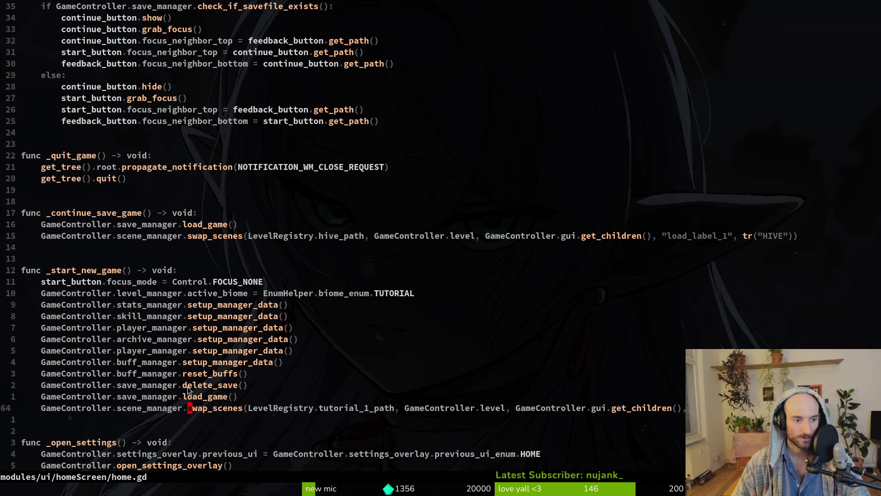
Examine the tutorial_1_path, GameController.level and gui children arguments, then select Godot's level node
{"action": "left_click", "coordinate": [145, 294]}
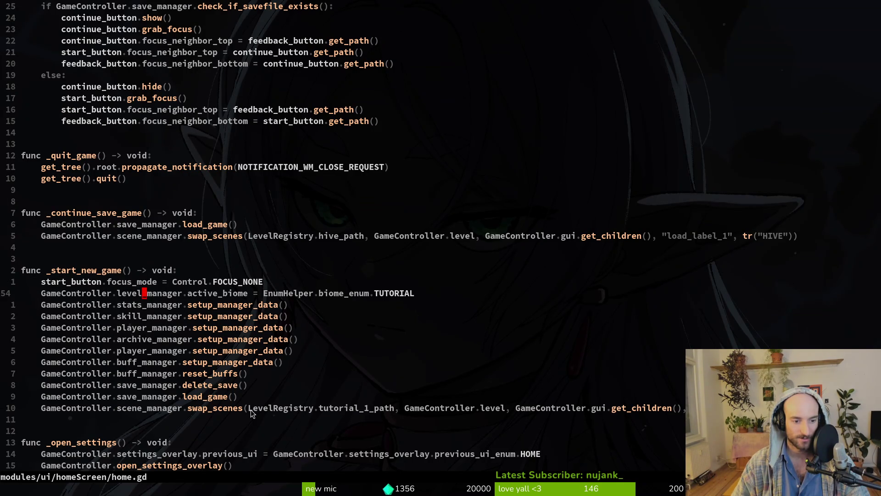
{"action": "left_click_drag", "start_coordinate": [250, 410], "coordinate": [349, 410]}
{"action": "left_click", "coordinate": [352, 408]}
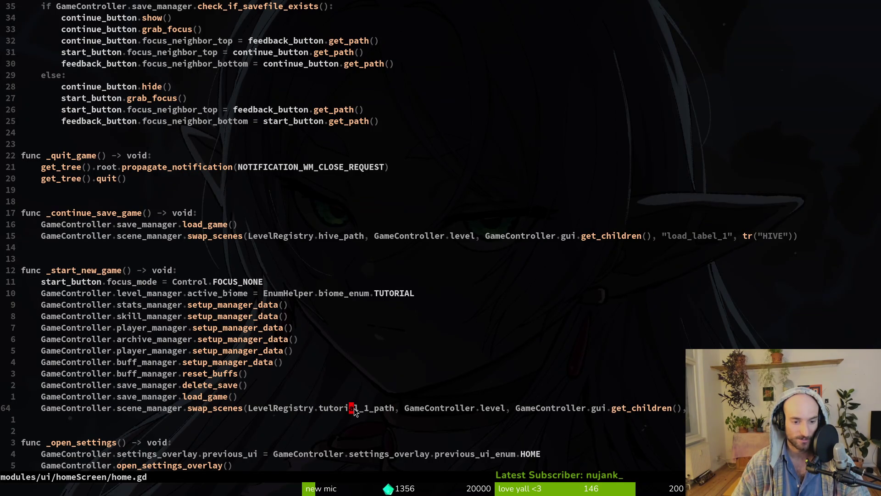
{"action": "left_click_drag", "start_coordinate": [403, 409], "coordinate": [503, 409]}
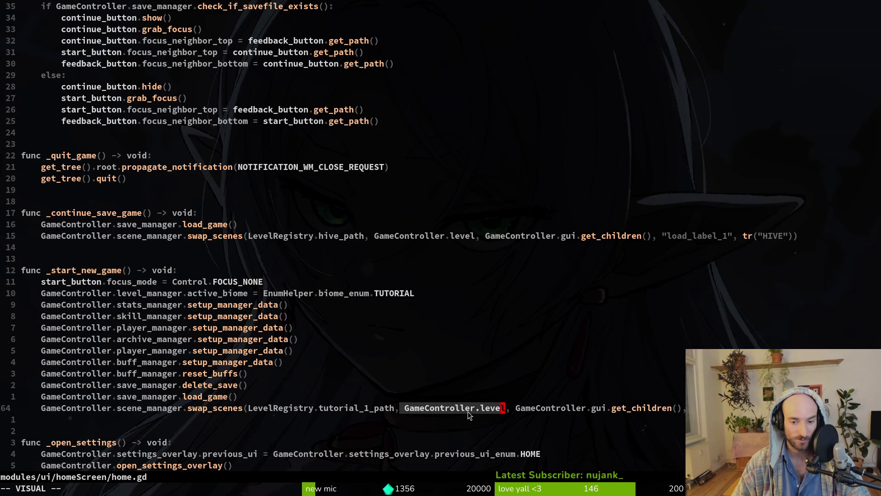
{"action": "left_click", "coordinate": [609, 408]}
{"action": "left_click_drag", "start_coordinate": [519, 409], "coordinate": [680, 406]}
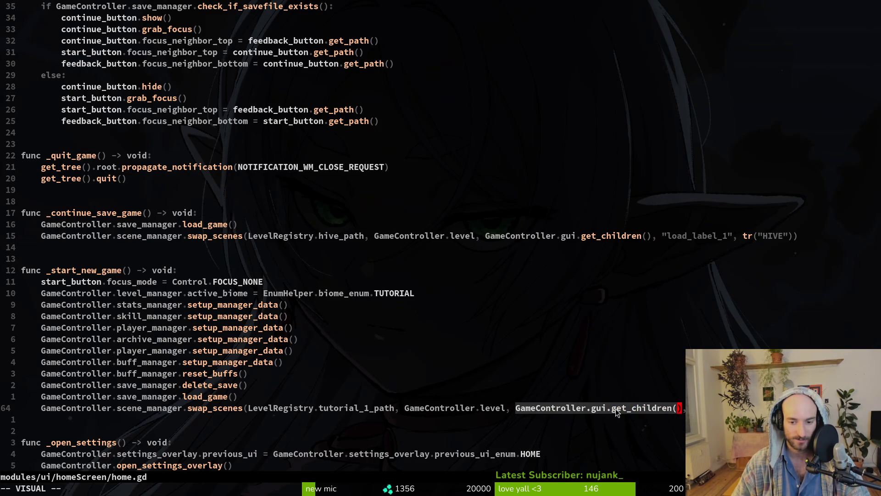
{"action": "left_click", "coordinate": [594, 408]}
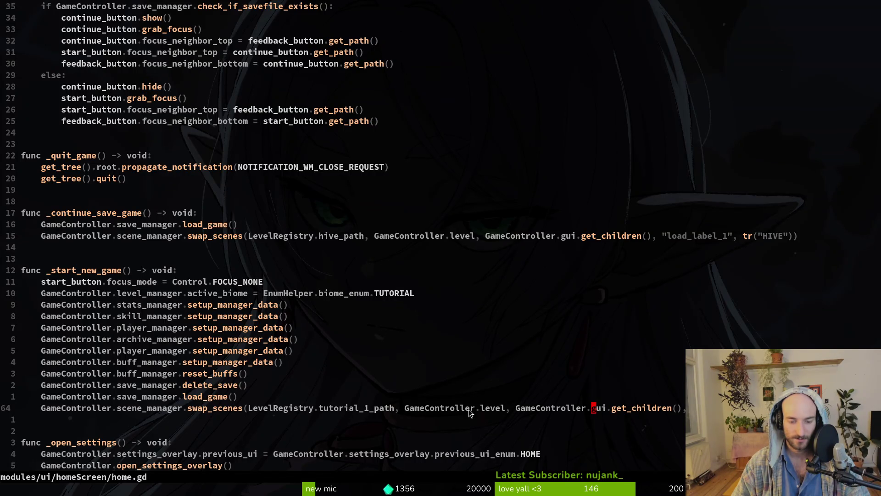
{"action": "key", "text": "alt+Tab"}
{"action": "left_click", "coordinate": [34, 119]}
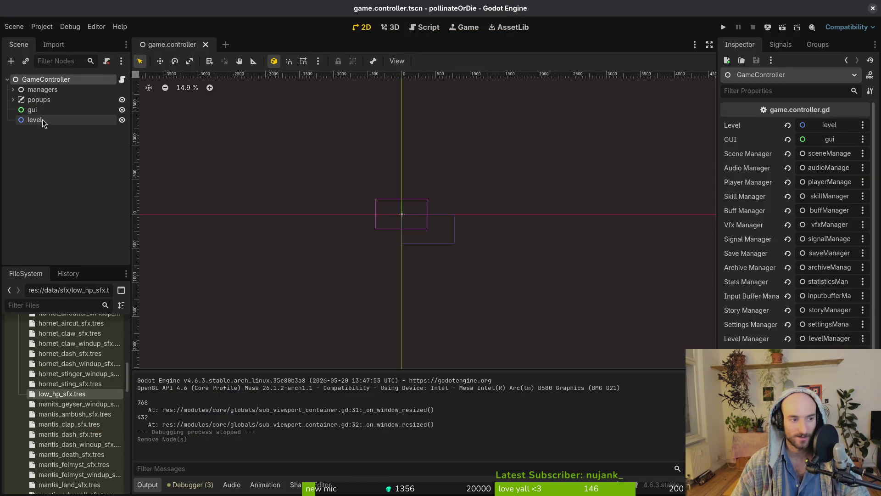
{"action": "key", "text": "shift+alt+o"}
{"action": "type", "text": "tutts"}
{"action": "key", "text": "Return"}
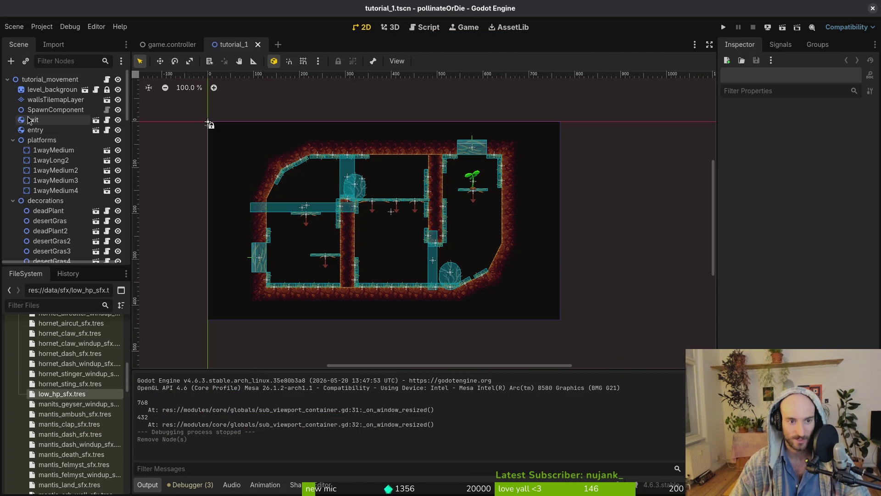
{"action": "left_click", "coordinate": [10, 140]}
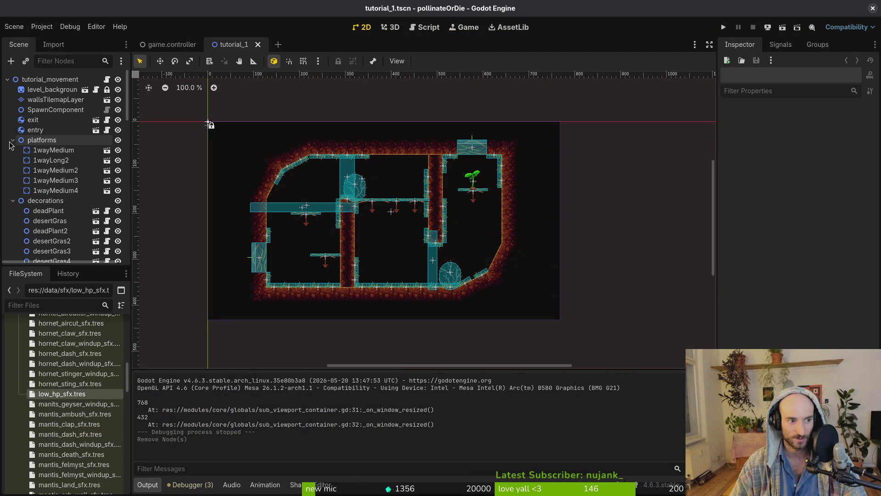
{"action": "left_click", "coordinate": [10, 150]}
{"action": "left_click", "coordinate": [10, 169]}
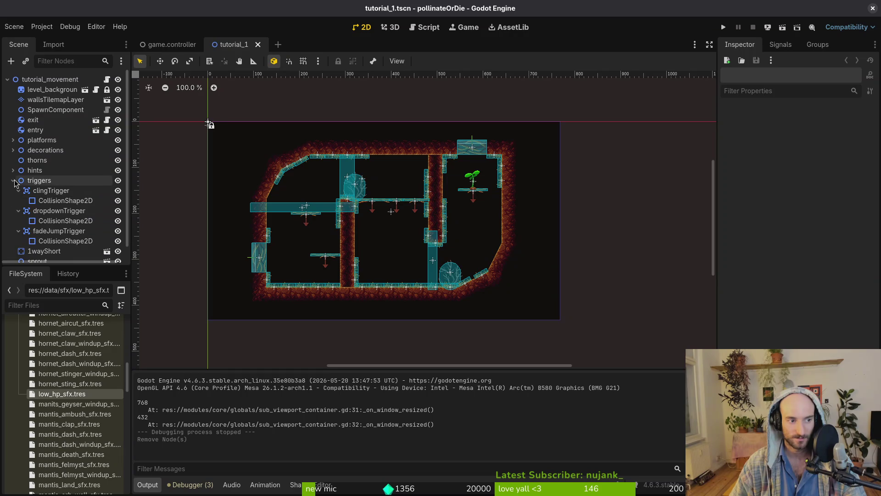
{"action": "left_click", "coordinate": [13, 180]}
{"action": "left_click", "coordinate": [258, 44]}
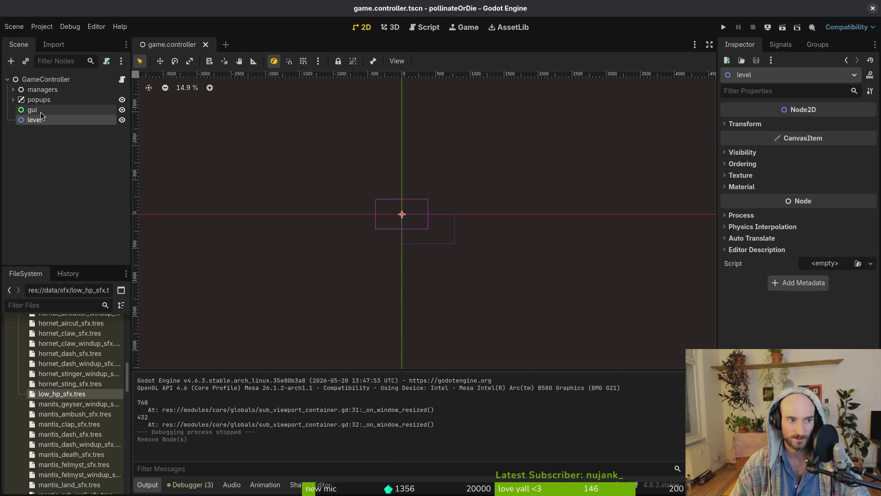
{"action": "left_click", "coordinate": [51, 143]}
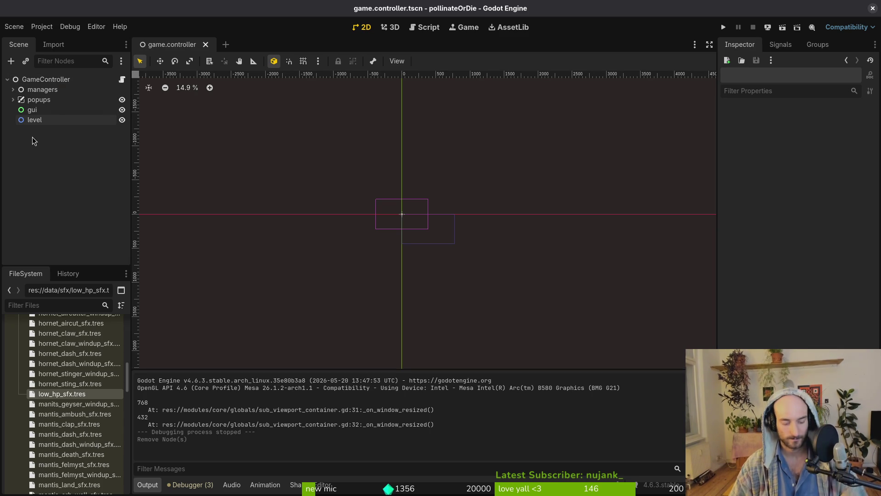
{"action": "left_click", "coordinate": [69, 80]}
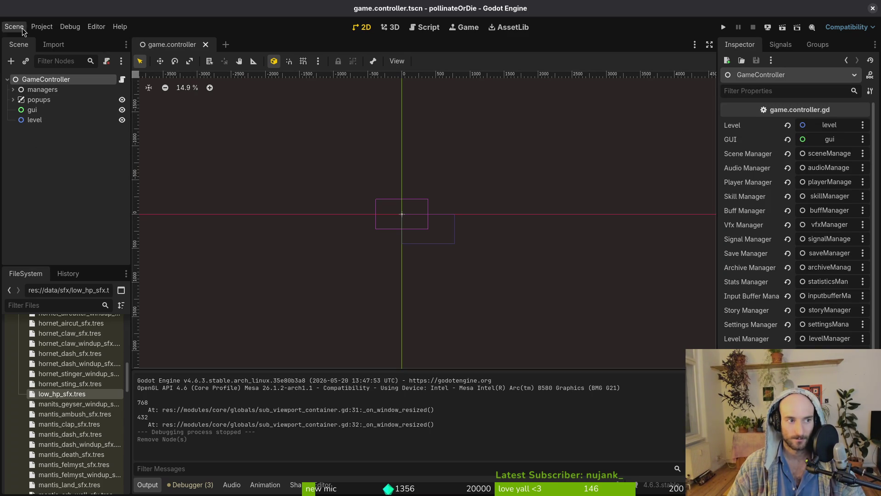
{"action": "left_click", "coordinate": [41, 26]}
{"action": "left_click", "coordinate": [55, 37]}
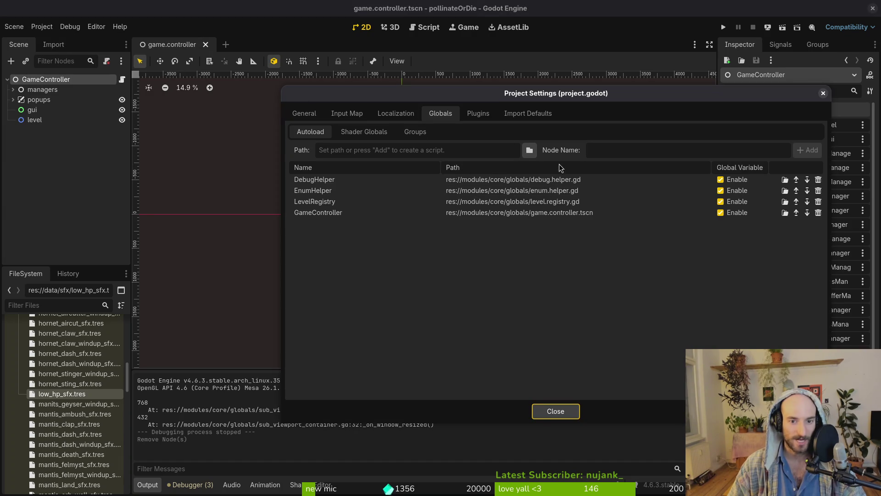
{"action": "left_click", "coordinate": [549, 411]}
{"action": "key", "text": "alt+Tab"}
{"action": "type", "text": "splas"}
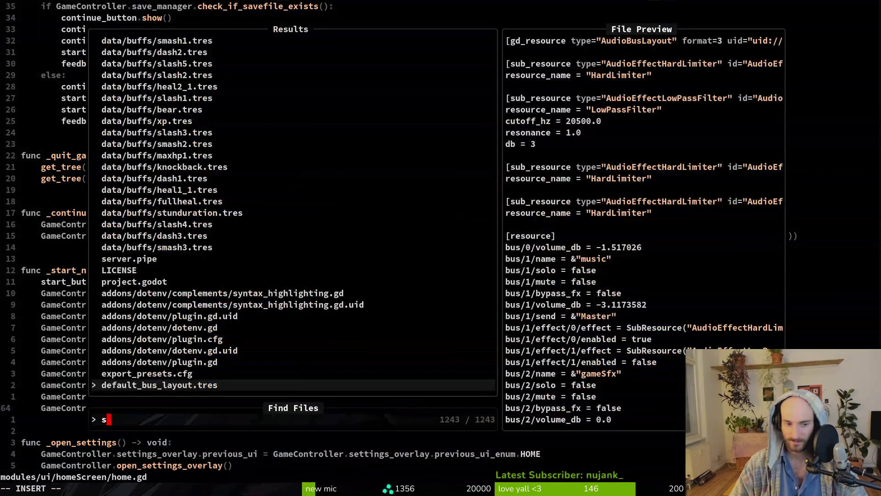
Open splash_screen.gd, review its swap_scenes and load_config calls, and save it with :w
{"action": "key", "text": "Return"}
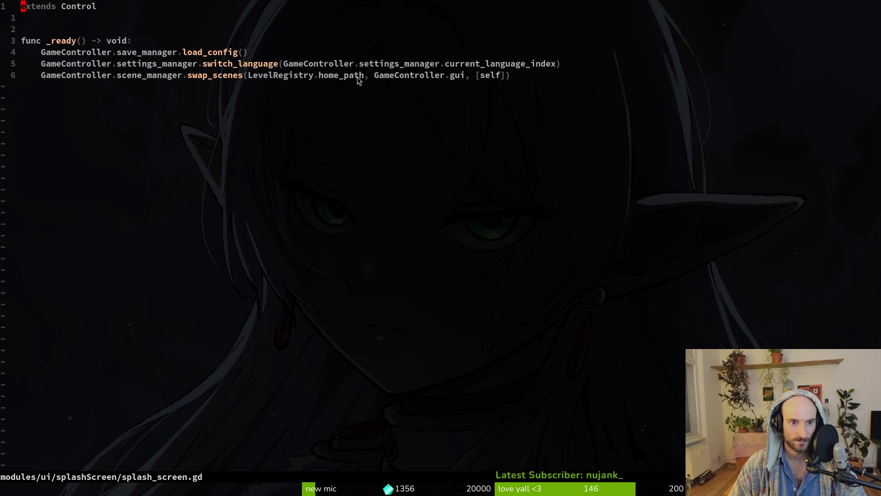
{"action": "mouse_move", "coordinate": [255, 79]}
{"action": "left_mouse_down"}
{"action": "mouse_move", "coordinate": [512, 80]}
{"action": "mouse_move", "coordinate": [191, 78]}
{"action": "left_mouse_up"}
{"action": "left_click", "coordinate": [311, 79]}
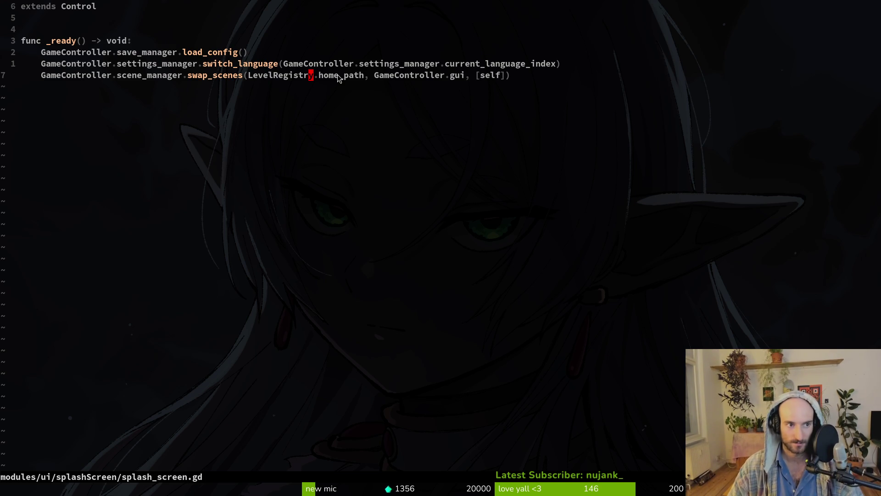
{"action": "left_click", "coordinate": [250, 56]}
{"action": "left_click", "coordinate": [296, 74]}
{"action": "type", "text": ":w"}
{"action": "key", "text": "Return"}
{"action": "key", "text": "alt+Tab"}
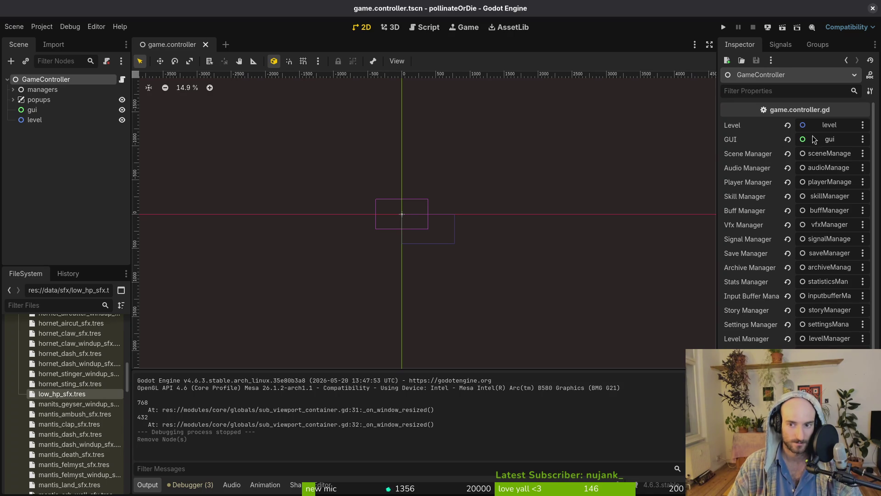
{"action": "left_click", "coordinate": [28, 154]}
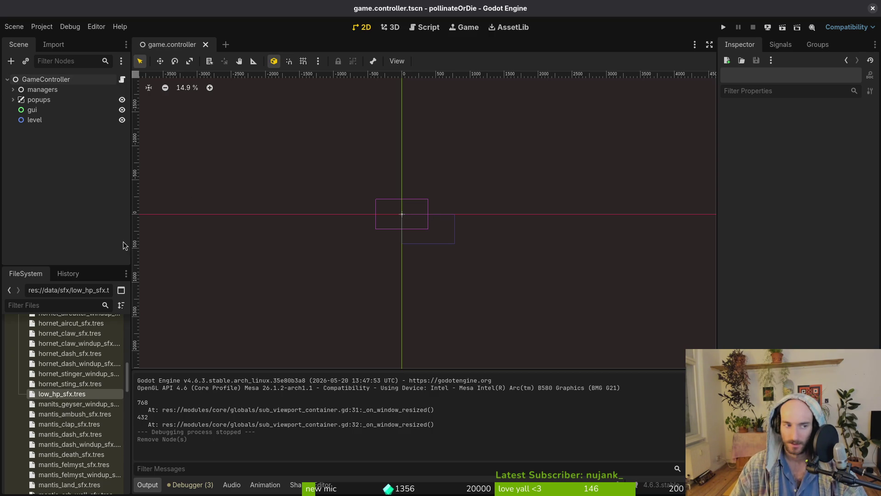
{"action": "left_click", "coordinate": [50, 80]}
{"action": "left_click", "coordinate": [53, 167]}
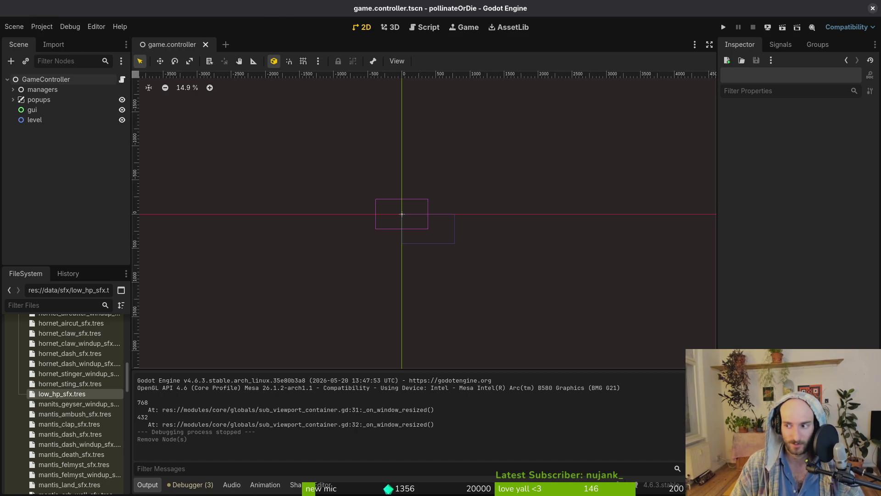
{"action": "key", "text": "super+1"}
{"action": "left_click", "coordinate": [238, 75]}
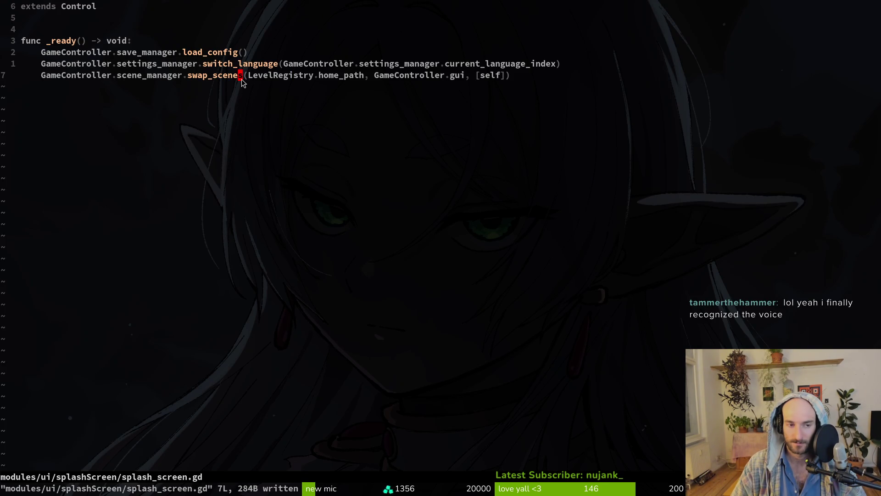
{"action": "key", "text": "super+2"}
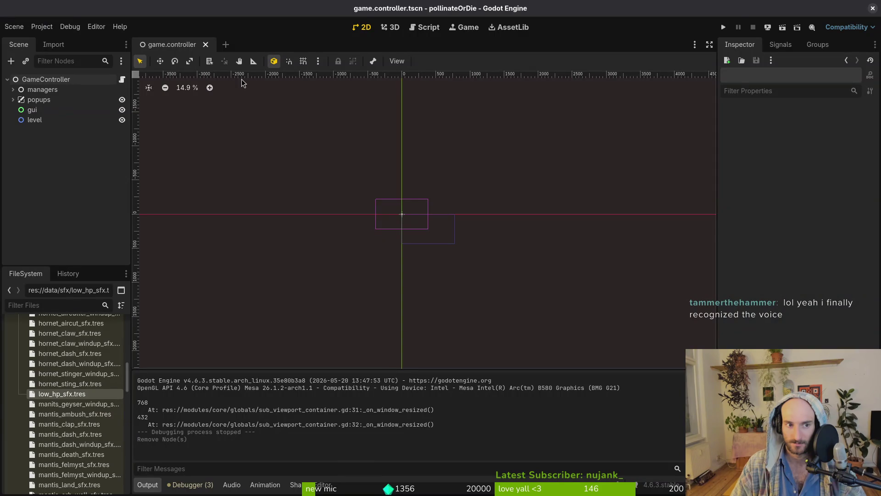
{"action": "left_click", "coordinate": [39, 82]}
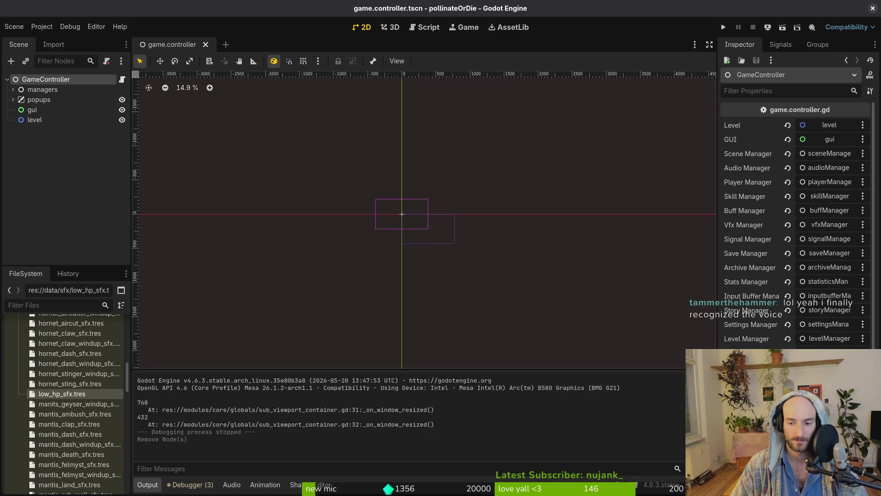
{"action": "left_click", "coordinate": [211, 174]}
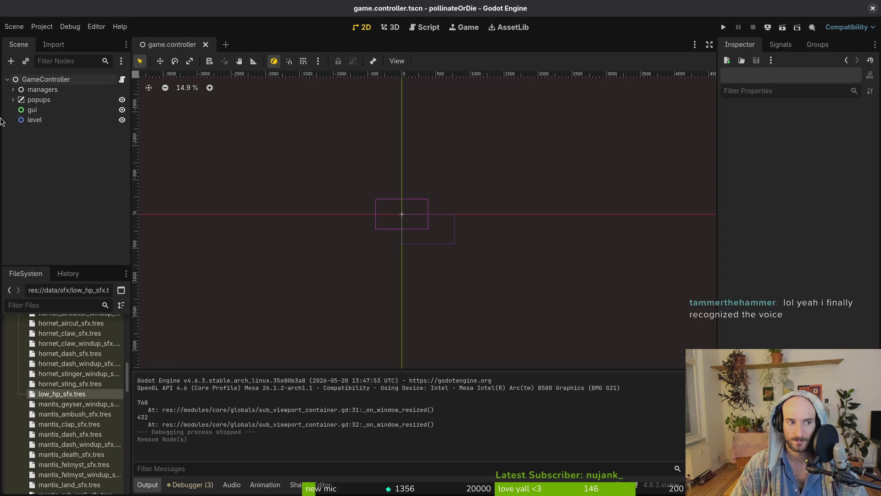
Check the general project settings in Project Settings
{"action": "left_click", "coordinate": [44, 27]}
{"action": "left_click", "coordinate": [62, 42]}
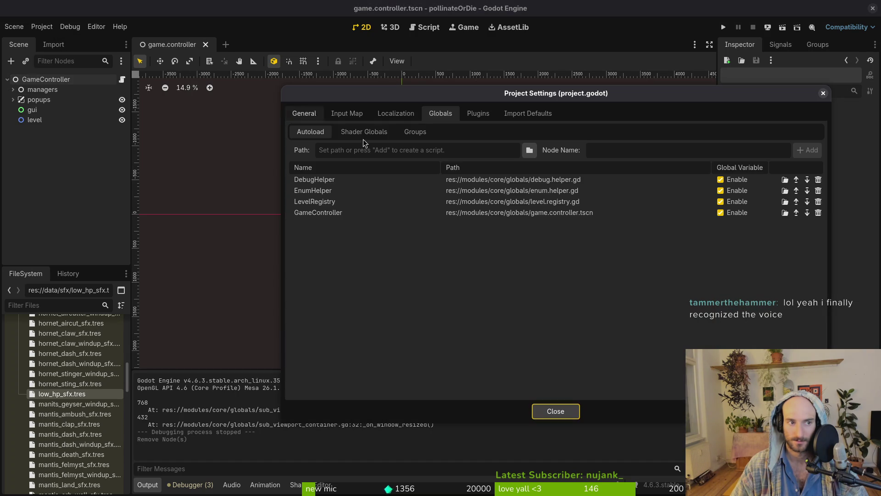
{"action": "left_click", "coordinate": [299, 114]}
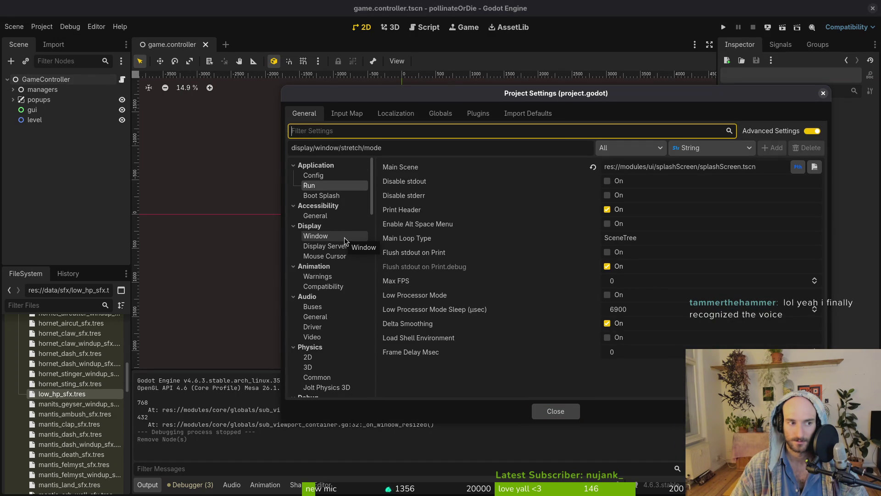
{"action": "key", "text": "Escape"}
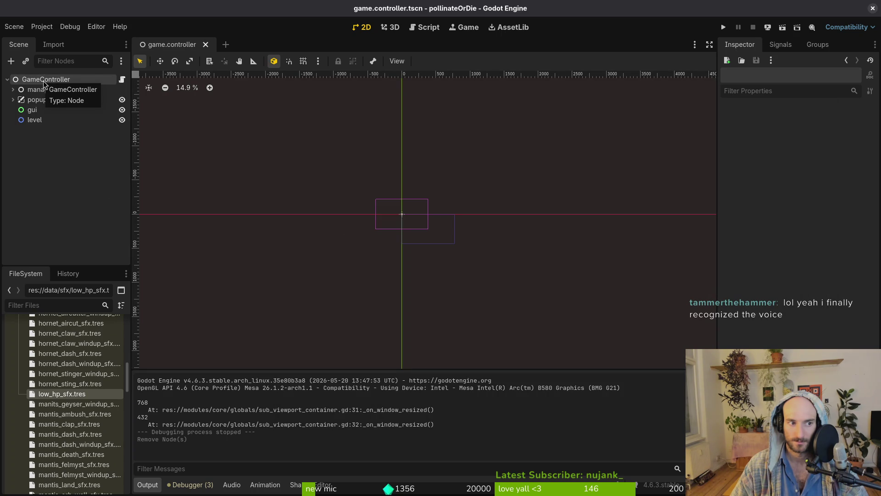
Add a SubViewport and a SubViewportContainer, nesting the SubViewport inside the container
{"action": "key", "text": "ctrl+a"}
{"action": "type", "text": "sub"}
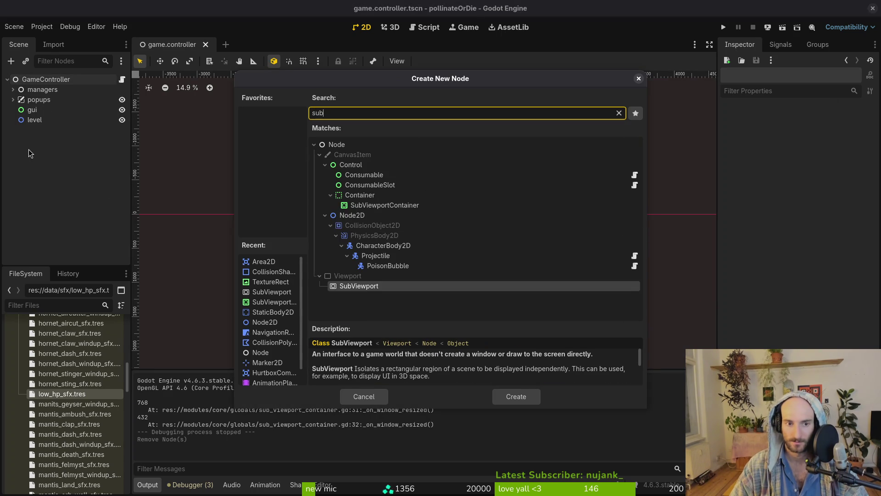
{"action": "key", "text": "Return"}
{"action": "key", "text": "ctrl+a"}
{"action": "type", "text": "s"}
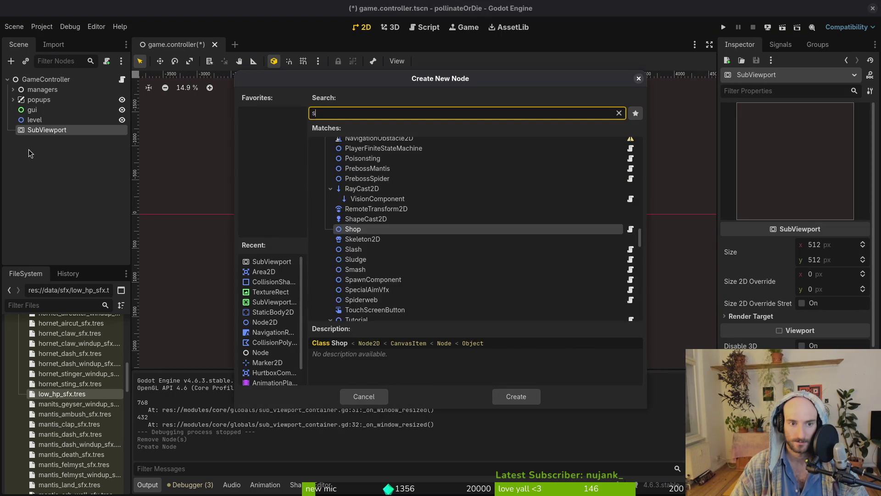
{"action": "type", "text": "con"}
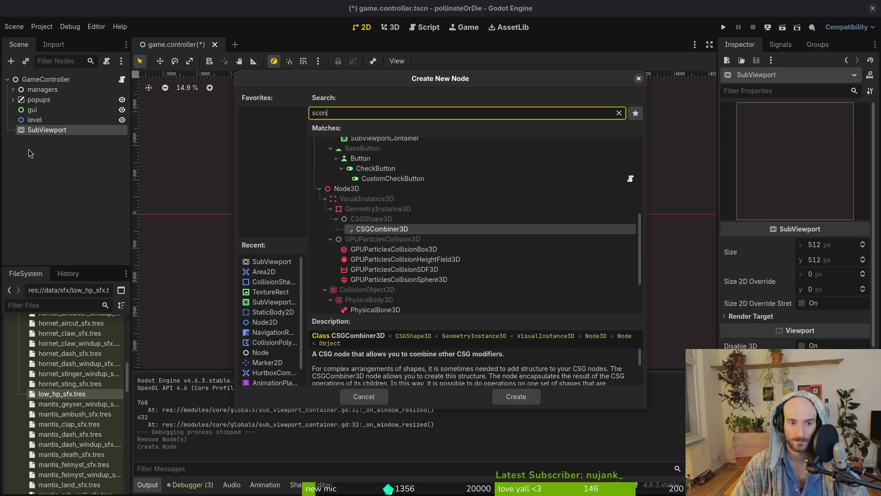
{"action": "key", "text": "BackSpace"}
{"action": "key", "text": "BackSpace"}
{"action": "key", "text": "BackSpace"}
{"action": "type", "text": "ubc"}
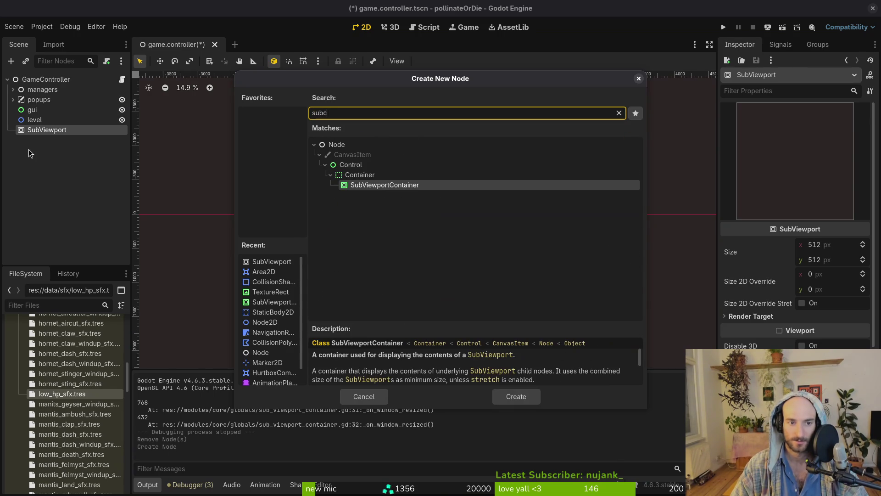
{"action": "key", "text": "Return"}
{"action": "mouse_move", "coordinate": [53, 140]}
{"action": "left_mouse_down"}
{"action": "mouse_move", "coordinate": [40, 114]}
{"action": "mouse_move", "coordinate": [37, 134]}
{"action": "mouse_move", "coordinate": [37, 85]}
{"action": "mouse_move", "coordinate": [33, 134]}
{"action": "left_mouse_up"}
Set the SubViewport's Size to 768 × 432 in the Inspector
{"action": "left_click", "coordinate": [13, 130]}
{"action": "double_click", "coordinate": [32, 130]}
{"action": "key", "text": "Return"}
{"action": "left_click", "coordinate": [841, 249]}
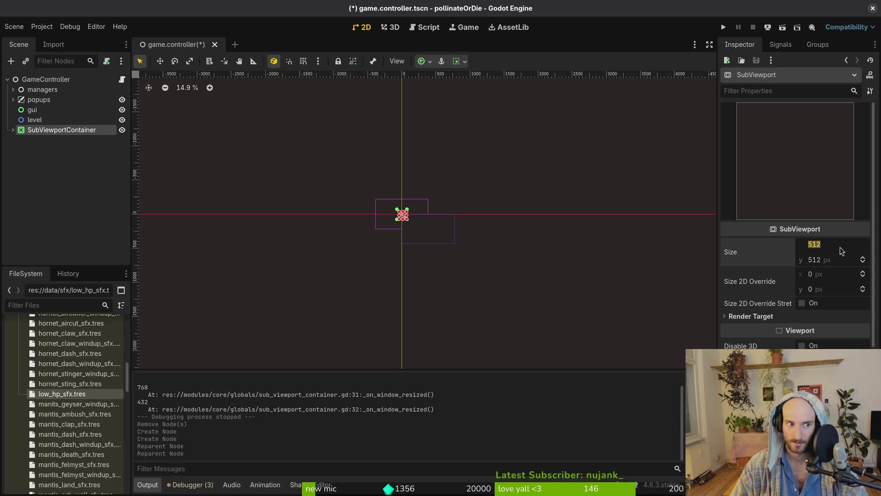
{"action": "type", "text": "768"}
{"action": "key", "text": "Tab"}
{"action": "type", "text": "432"}
{"action": "key", "text": "Return"}
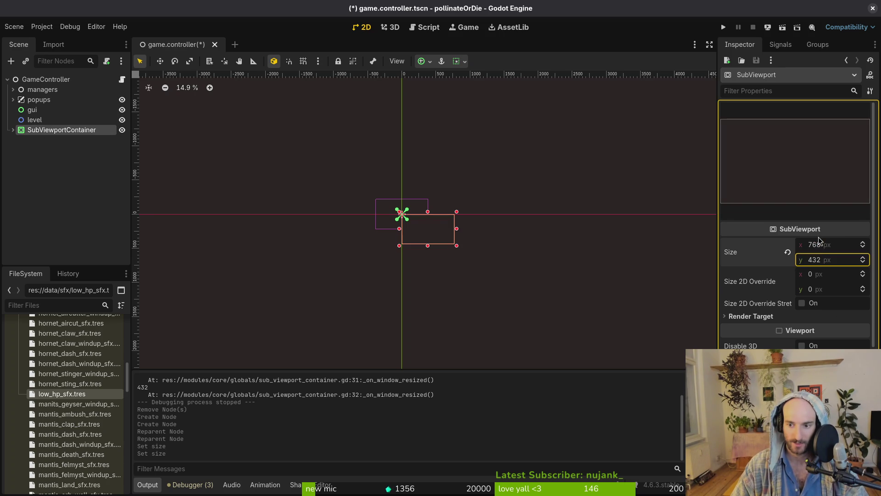
Save the game.controller scene and run the game to test the new viewport
{"action": "key", "text": "ctrl+s"}
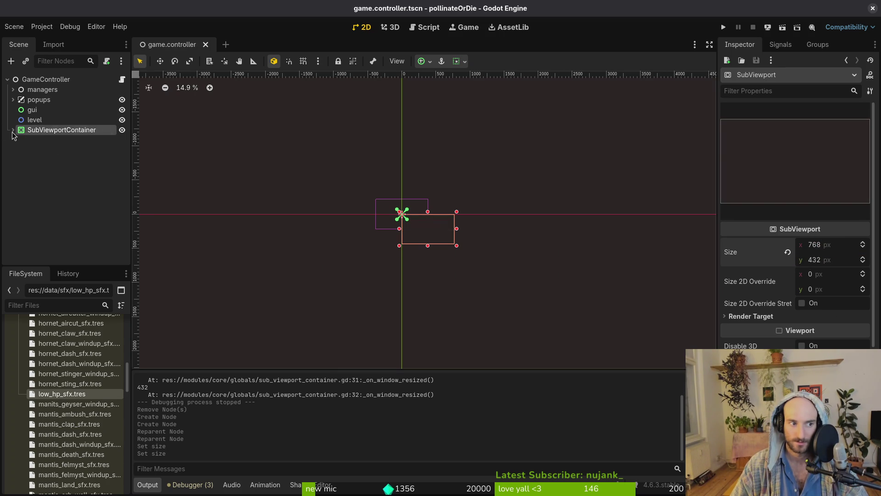
{"action": "left_click", "coordinate": [13, 130]}
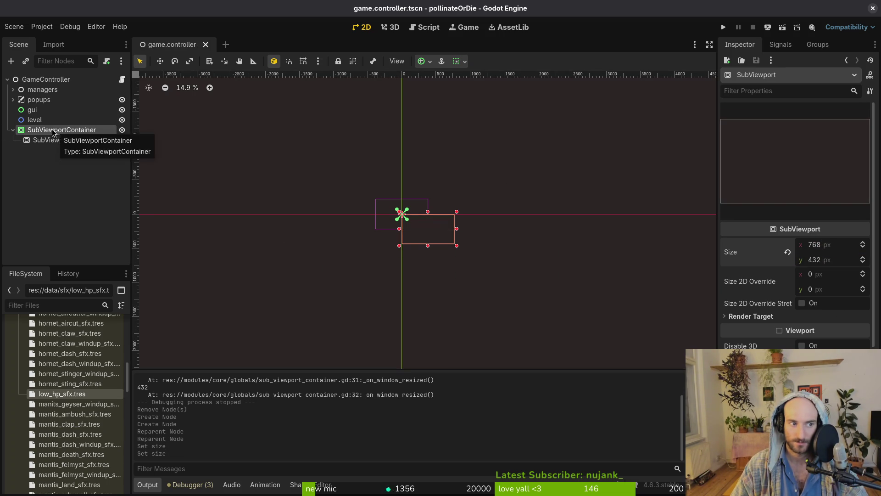
{"action": "left_click", "coordinate": [13, 131]}
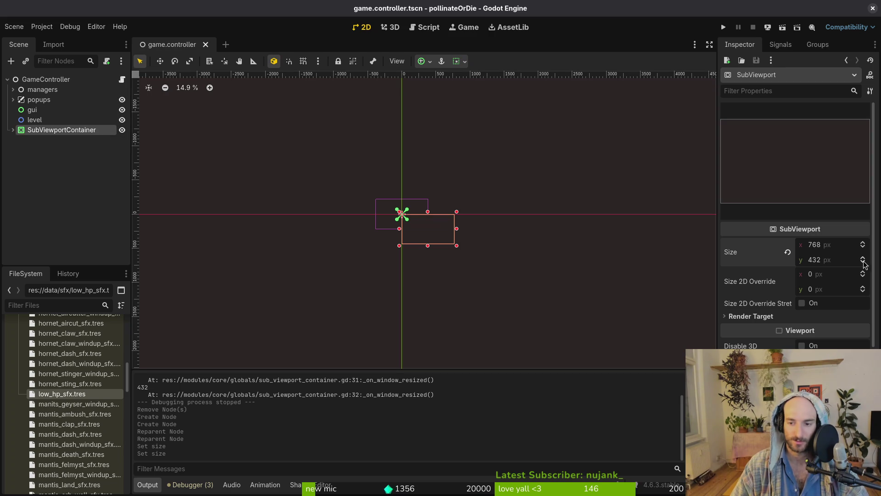
{"action": "scroll", "coordinate": [810, 335], "scroll_direction": "down", "scroll_amount": 3}
{"action": "scroll", "coordinate": [814, 337], "scroll_direction": "down", "scroll_amount": 4}
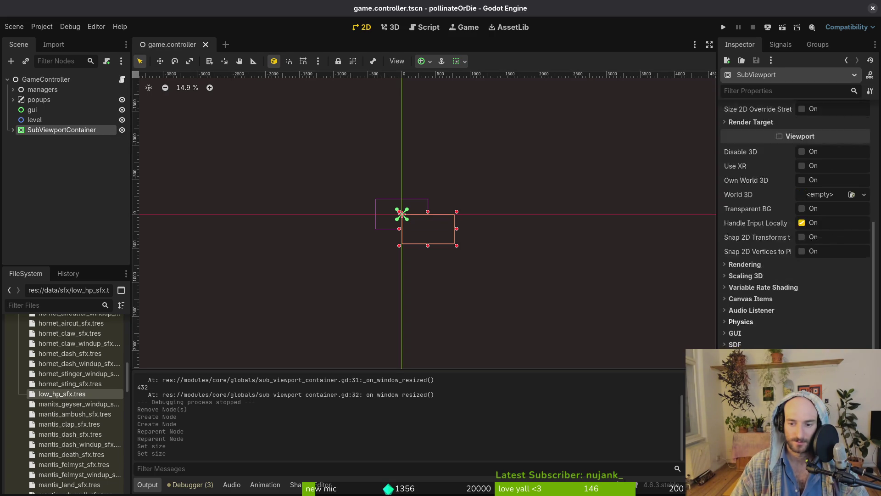
{"action": "scroll", "coordinate": [814, 338], "scroll_direction": "up", "scroll_amount": 8}
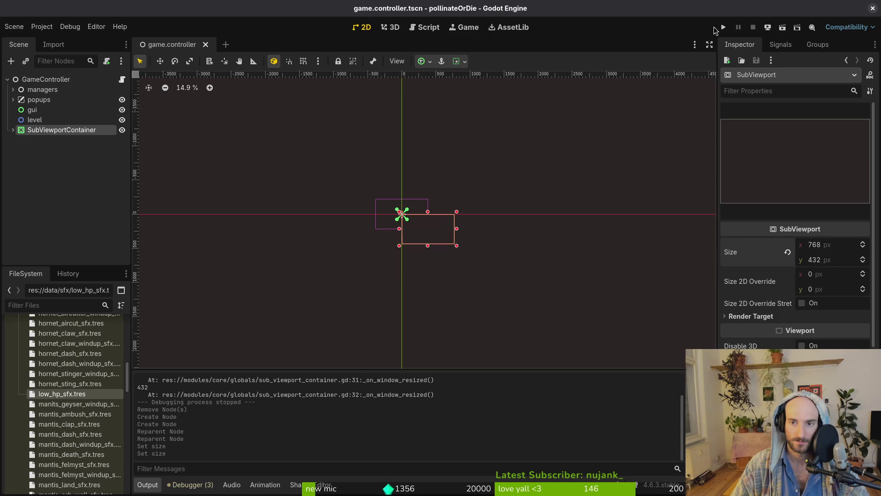
{"action": "left_click", "coordinate": [724, 27]}
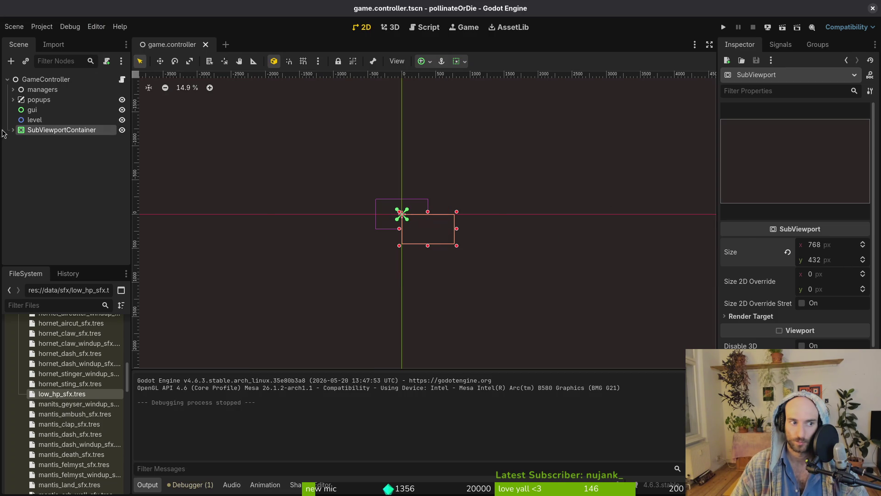
Select the SubViewportContainer and expand its layout properties in the Inspector
{"action": "left_click", "coordinate": [13, 131]}
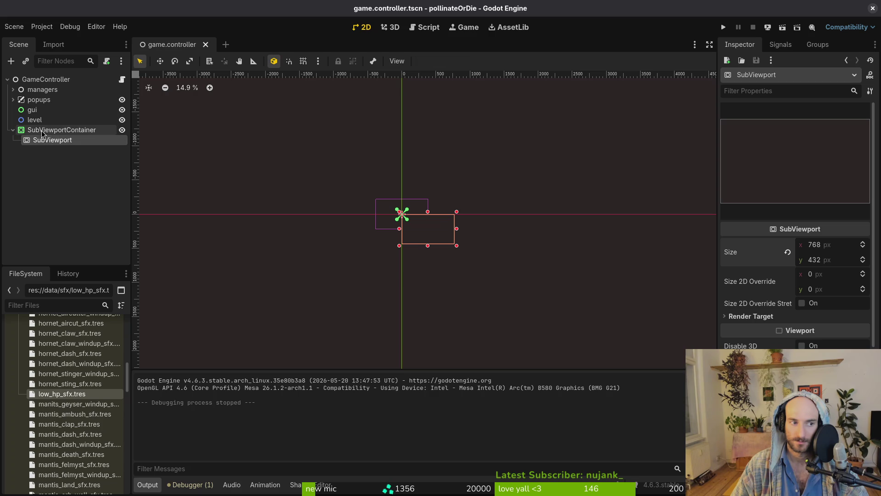
{"action": "left_click", "coordinate": [32, 119]}
{"action": "left_click", "coordinate": [34, 140]}
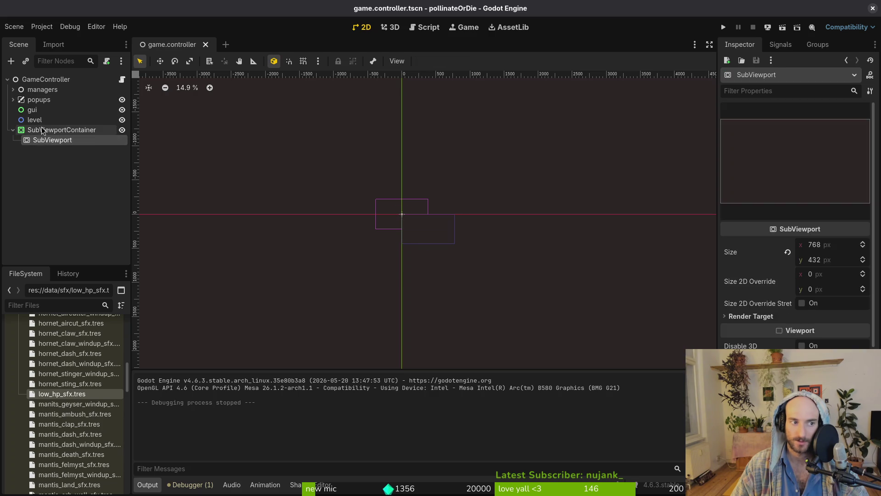
{"action": "left_click", "coordinate": [42, 130]}
{"action": "left_click", "coordinate": [796, 269]}
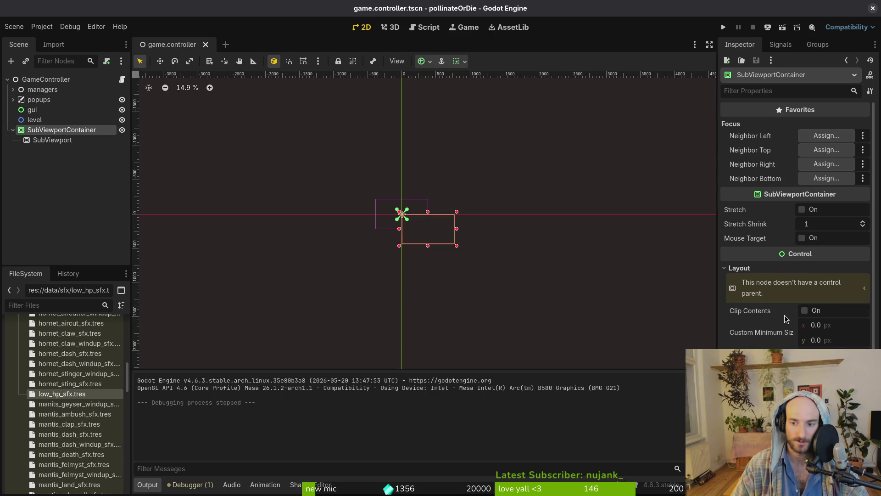
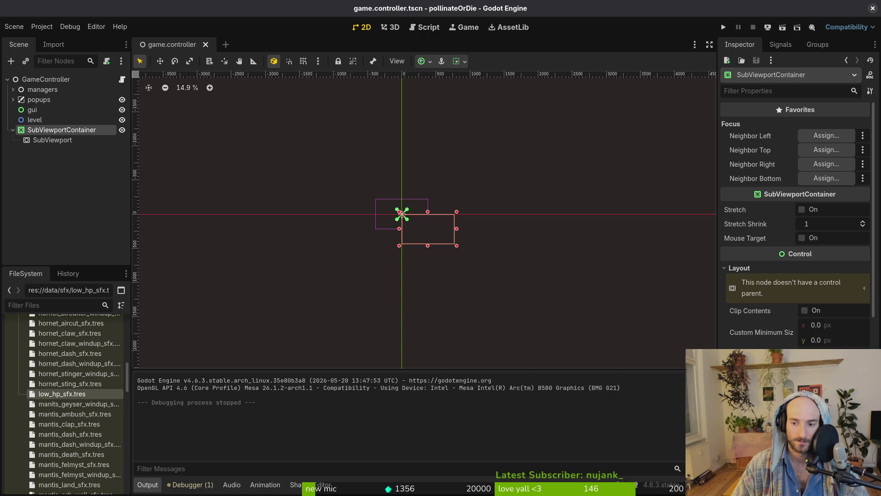
Anchor the SubViewportContainer to the Full Rect preset and save the scene
{"action": "left_click", "coordinate": [833, 358]}
{"action": "left_click", "coordinate": [833, 315]}
{"action": "key", "text": "ctrl+s"}
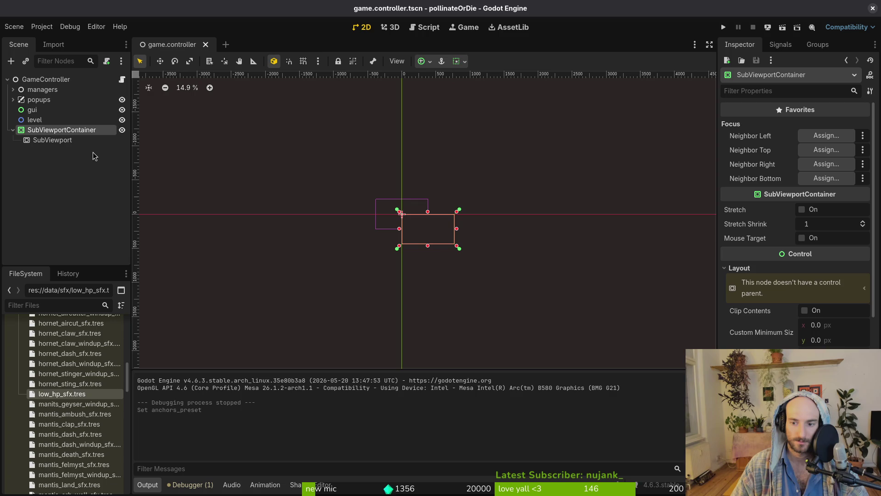
Move the gui and level nodes under SubViewport and save the scene
{"action": "left_click", "coordinate": [67, 140]}
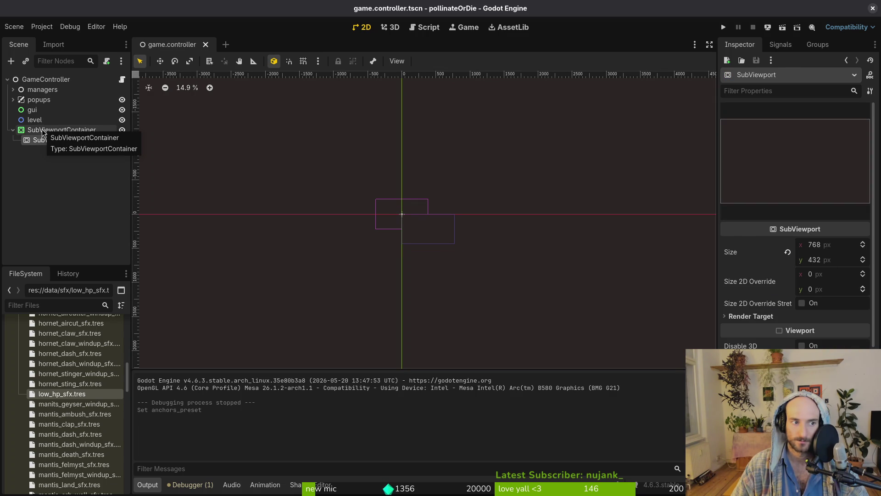
{"action": "left_click", "coordinate": [32, 110]}
{"action": "left_click", "coordinate": [34, 119], "text": "shift"}
{"action": "left_click_drag", "start_coordinate": [34, 120], "coordinate": [51, 141]}
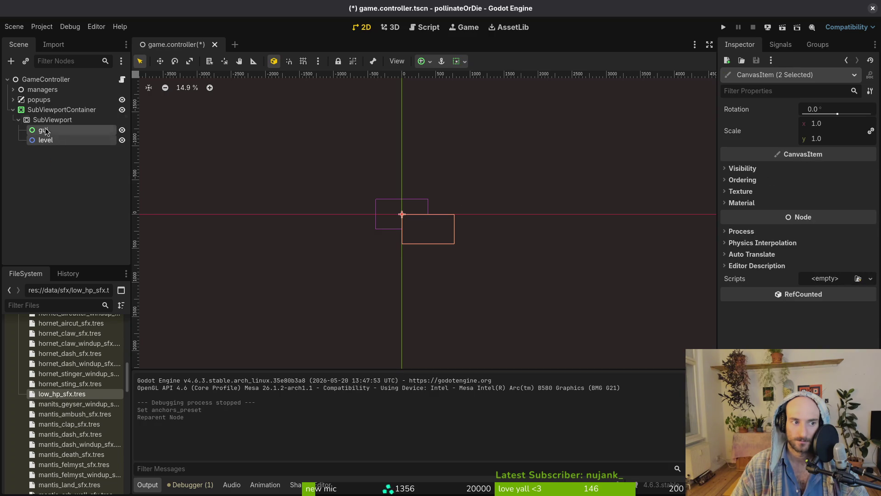
{"action": "left_click", "coordinate": [19, 120]}
{"action": "key", "text": "ctrl+s"}
Check GameController's node references after the move, then run the game
{"action": "left_click", "coordinate": [13, 110]}
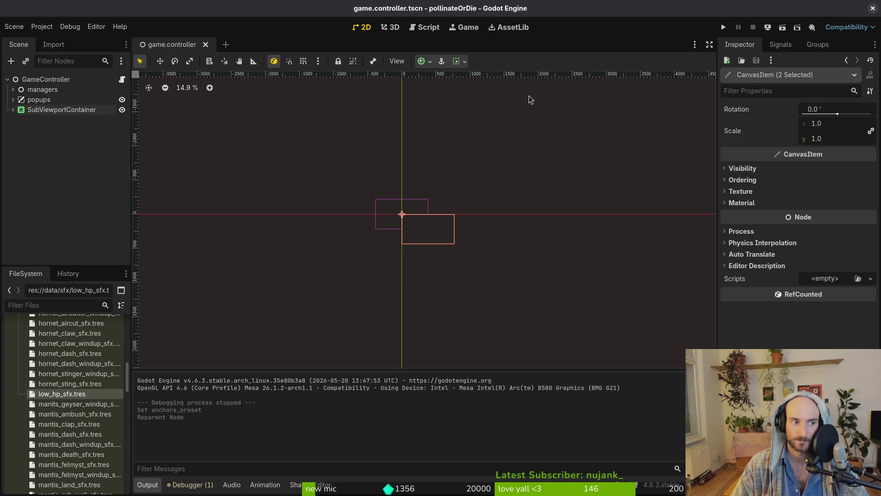
{"action": "left_click", "coordinate": [13, 109]}
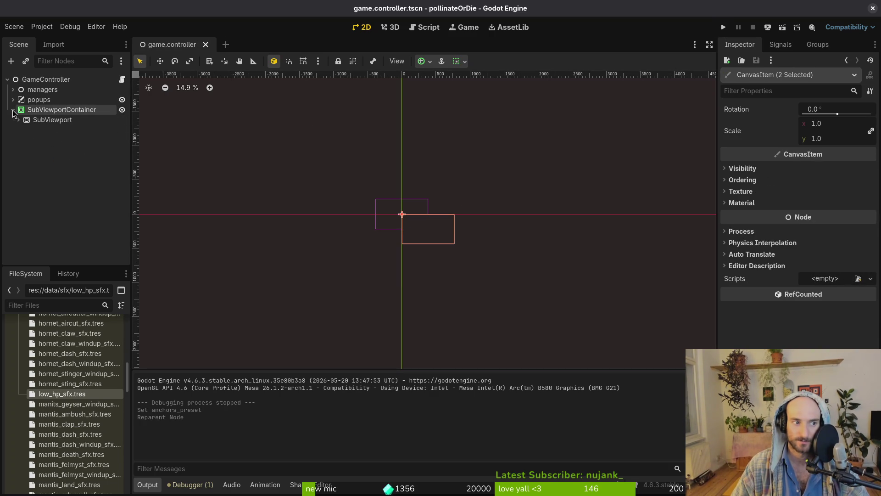
{"action": "left_click", "coordinate": [18, 119]}
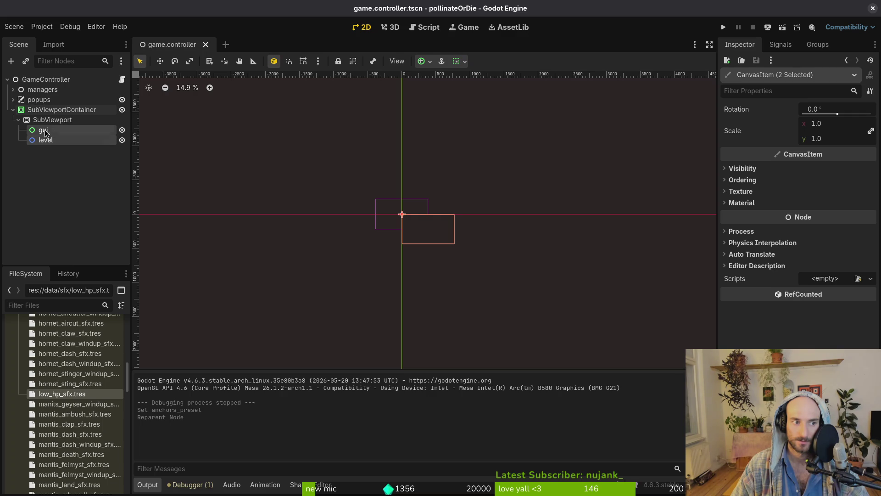
{"action": "left_click", "coordinate": [48, 81]}
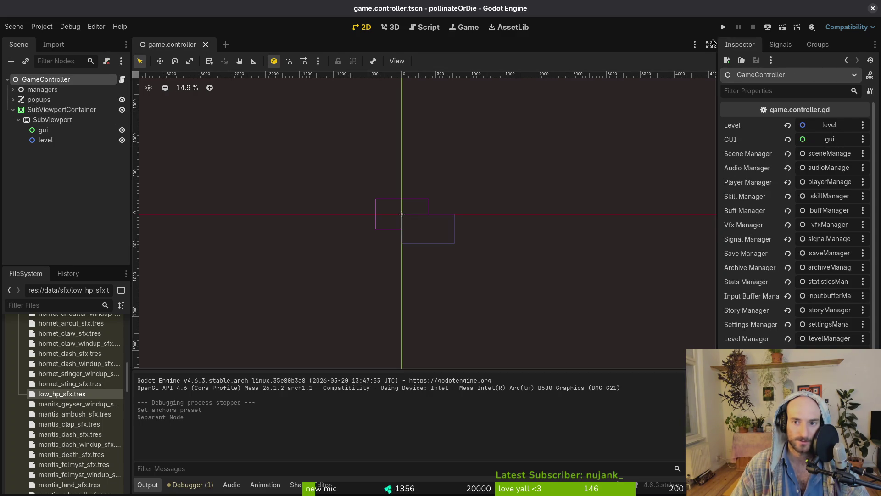
{"action": "left_click", "coordinate": [46, 140]}
{"action": "left_click", "coordinate": [66, 77]}
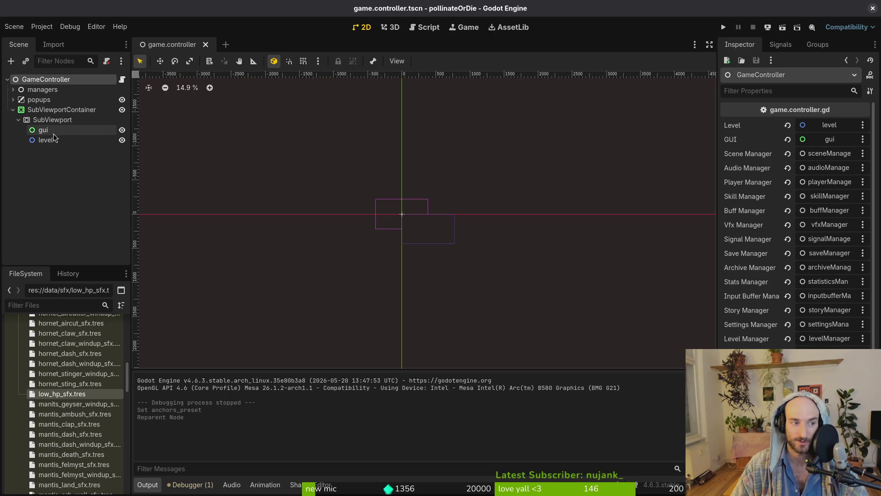
{"action": "left_click", "coordinate": [724, 27]}
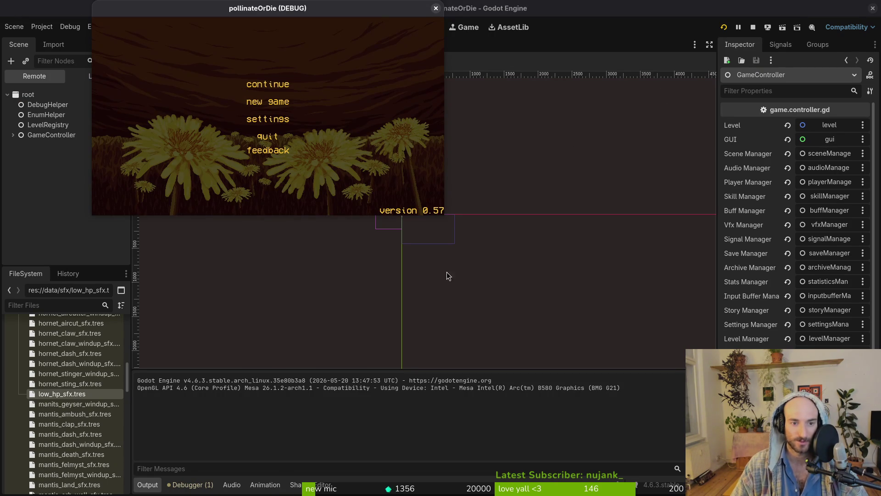
{"action": "mouse_move", "coordinate": [442, 216]}
{"action": "left_mouse_down"}
{"action": "mouse_move", "coordinate": [491, 281]}
{"action": "mouse_move", "coordinate": [797, 463]}
{"action": "mouse_move", "coordinate": [880, 495]}
{"action": "mouse_move", "coordinate": [505, 330]}
{"action": "mouse_move", "coordinate": [771, 487]}
{"action": "mouse_move", "coordinate": [688, 367]}
{"action": "mouse_move", "coordinate": [653, 350]}
{"action": "mouse_move", "coordinate": [716, 406]}
{"action": "mouse_move", "coordinate": [637, 257]}
{"action": "mouse_move", "coordinate": [687, 365]}
{"action": "mouse_move", "coordinate": [655, 351]}
{"action": "left_mouse_up"}
{"action": "key", "text": "Down"}
{"action": "key", "text": "Return"}
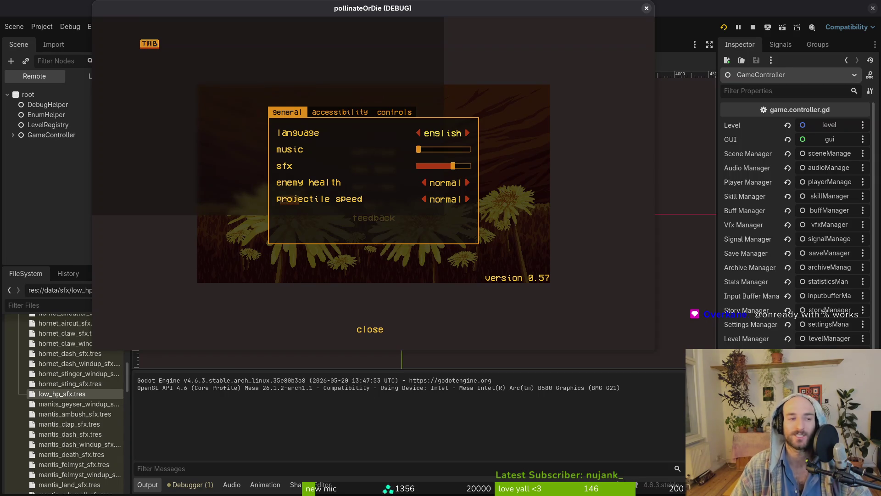
{"action": "left_click", "coordinate": [646, 7]}
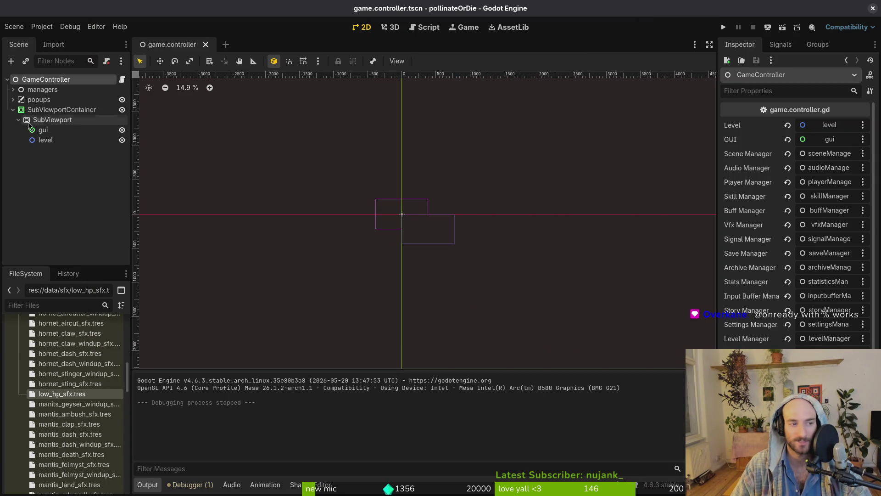
Place popups as SubViewport's first child above gui and level, then save and run
{"action": "left_click", "coordinate": [66, 112]}
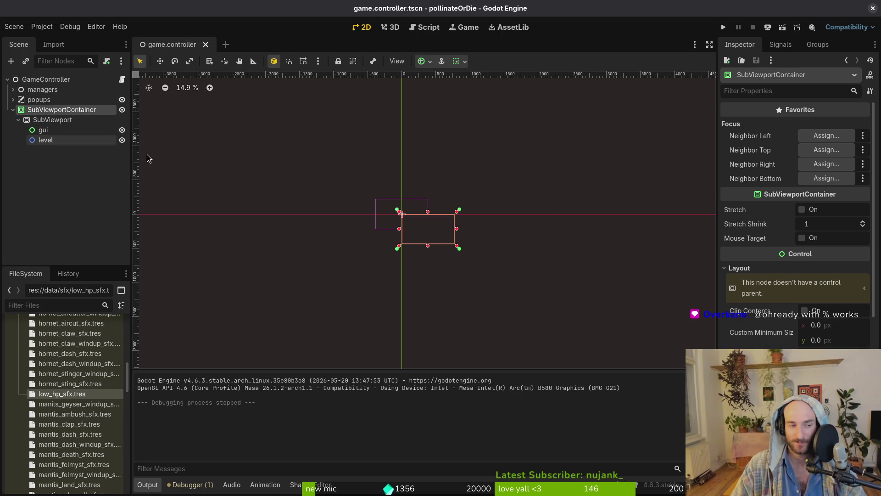
{"action": "left_click", "coordinate": [19, 120]}
{"action": "left_click", "coordinate": [13, 110]}
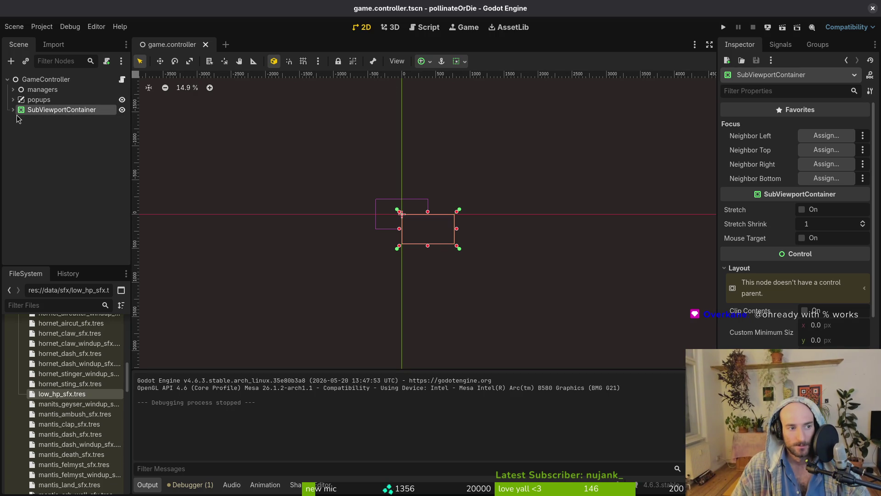
{"action": "left_click", "coordinate": [40, 100]}
{"action": "left_click", "coordinate": [18, 120]}
{"action": "mouse_move", "coordinate": [39, 100]}
{"action": "left_mouse_down"}
{"action": "mouse_move", "coordinate": [62, 125]}
{"action": "mouse_move", "coordinate": [43, 97]}
{"action": "left_mouse_up"}
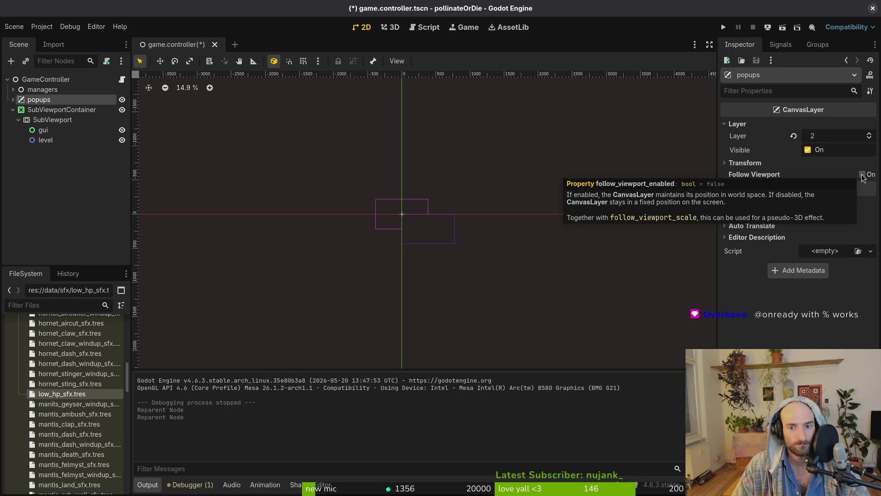
{"action": "left_click_drag", "start_coordinate": [39, 99], "coordinate": [64, 126]}
{"action": "key", "text": "F5"}
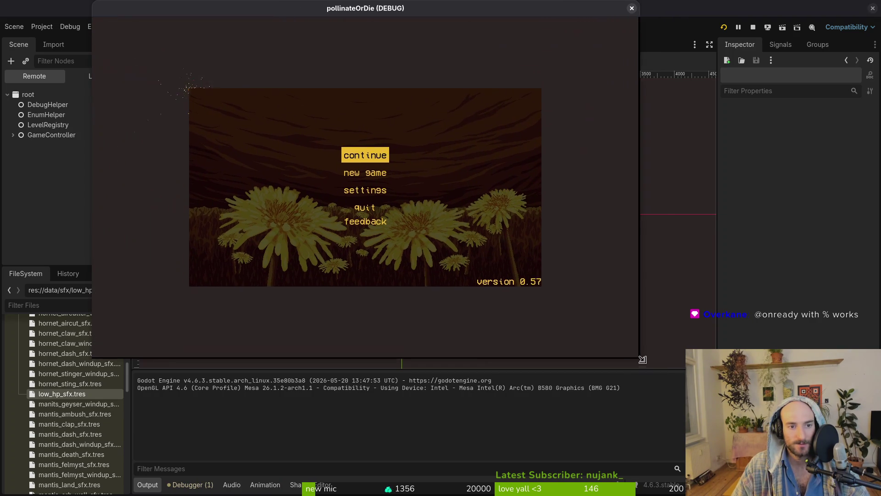
Cycle the game's Language setting through español, deutsch and português, ending on English
{"action": "key", "text": "Return"}
{"action": "key", "text": "Right"}
{"action": "key", "text": "Left"}
{"action": "key", "text": "Right"}
{"action": "key", "text": "Left"}
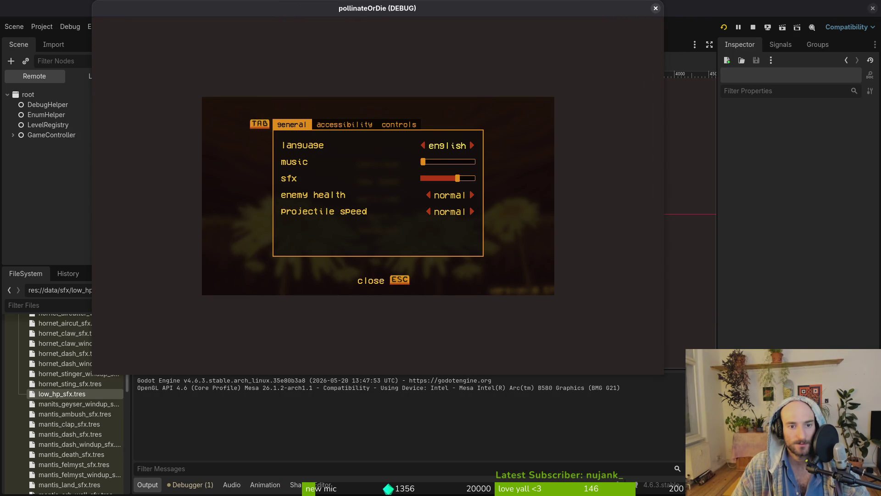
{"action": "key", "text": "Left"}
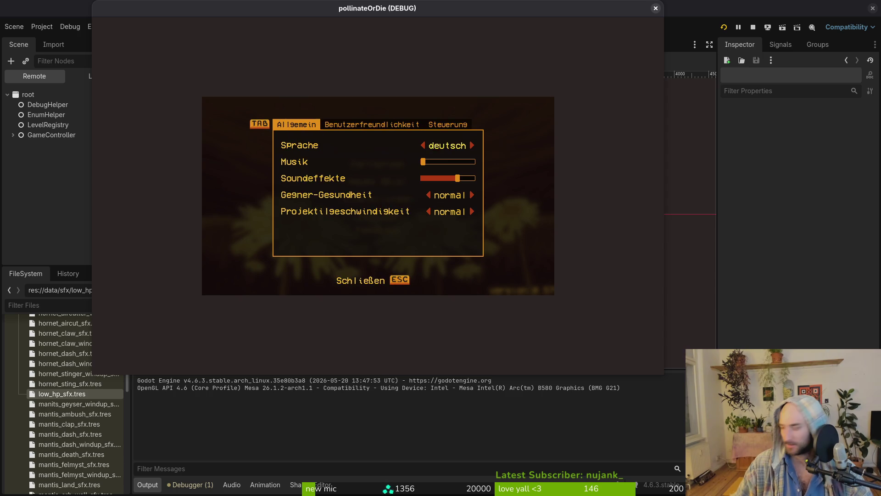
{"action": "key", "text": "Left"}
{"action": "key", "text": "Right"}
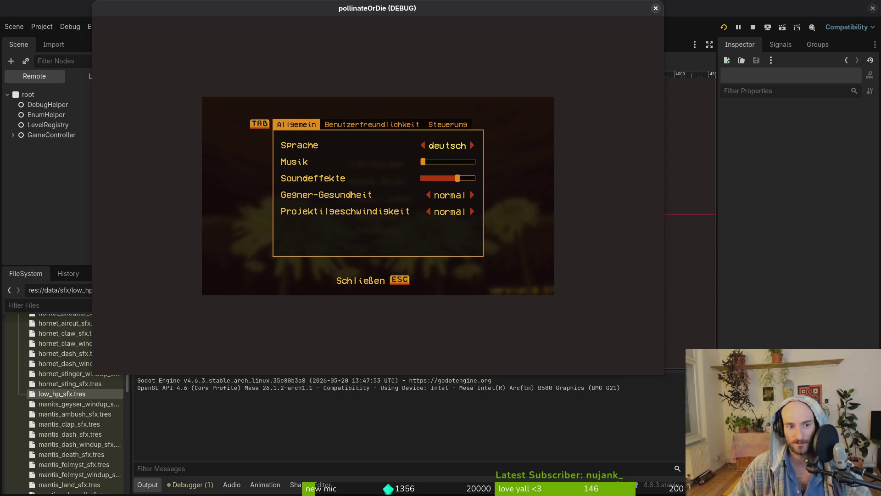
{"action": "key", "text": "Right"}
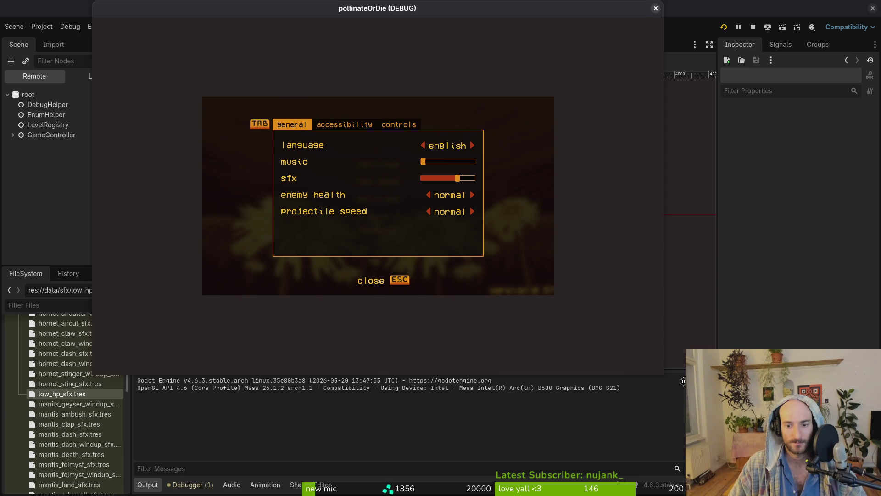
Maximize and restore the game window, then close the game
{"action": "key", "text": "super+Up"}
{"action": "key", "text": "super+Down"}
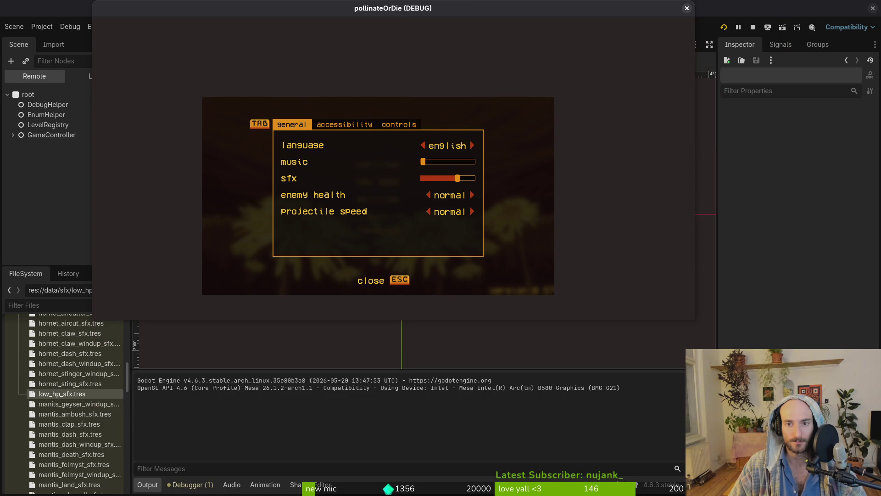
{"action": "left_click", "coordinate": [682, 7]}
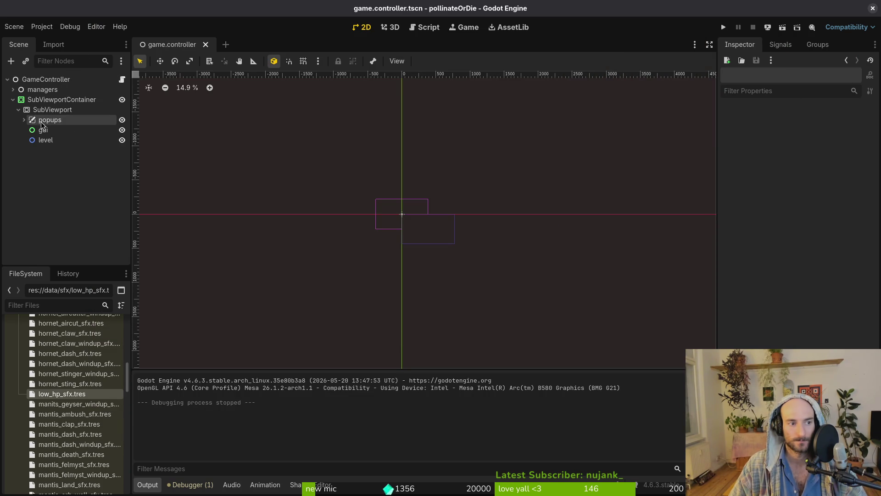
Compare SubViewportContainer and SubViewport properties, confirming the 768 × 432 size
{"action": "left_click", "coordinate": [18, 110]}
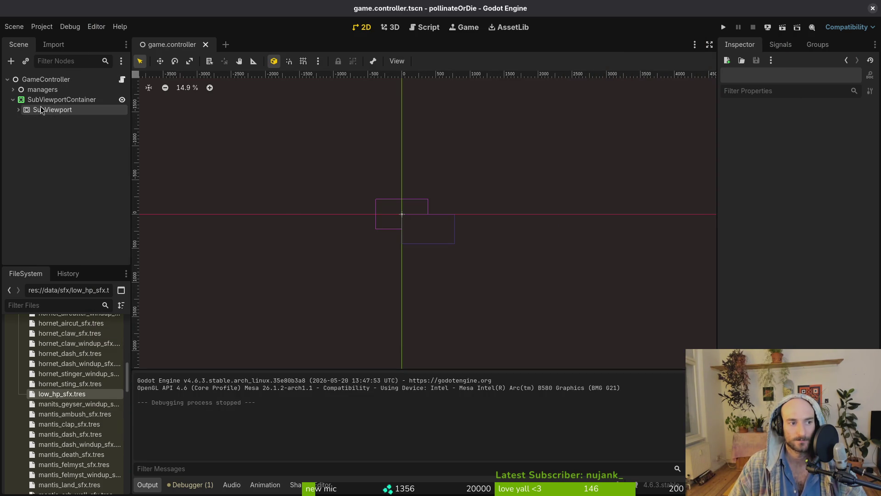
{"action": "left_click", "coordinate": [58, 99]}
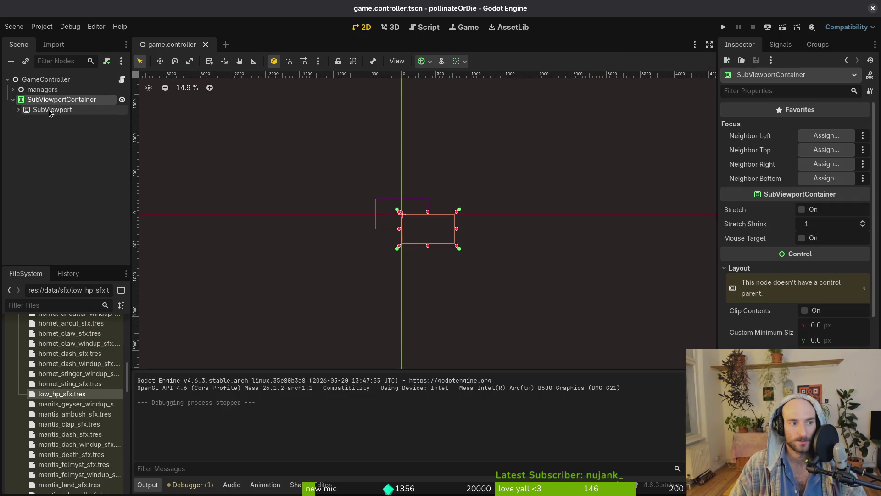
{"action": "left_click", "coordinate": [50, 110]}
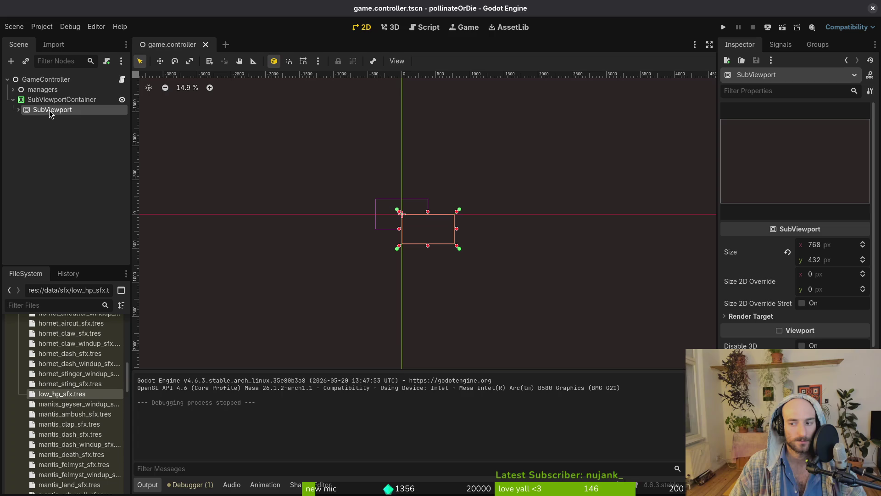
{"action": "left_click", "coordinate": [51, 100]}
{"action": "left_click", "coordinate": [63, 110]}
{"action": "left_click", "coordinate": [88, 100]}
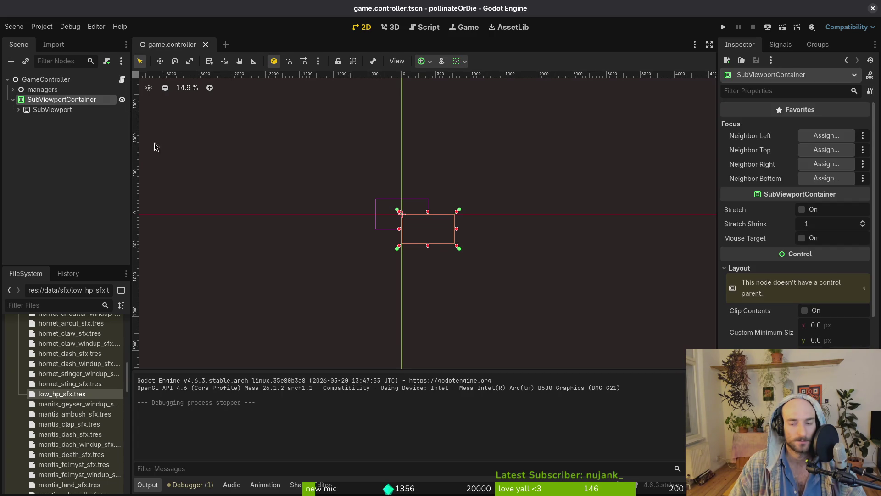
{"action": "scroll", "coordinate": [796, 220], "scroll_direction": "down", "scroll_amount": 3}
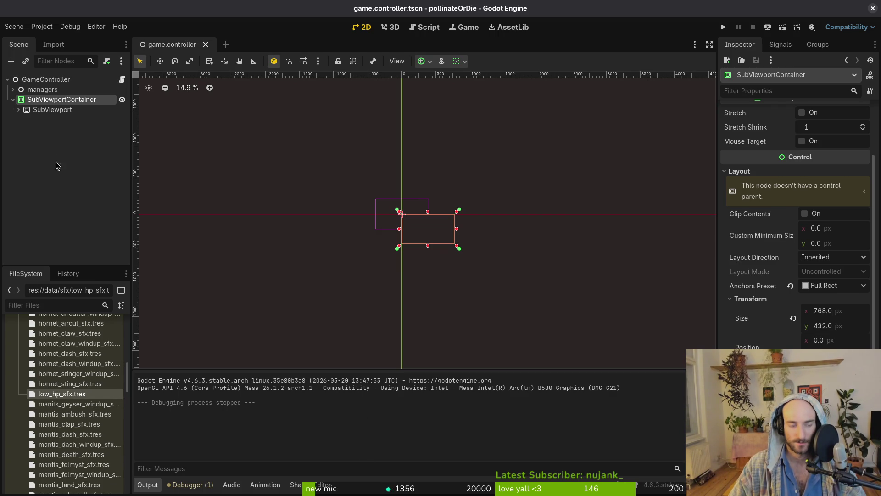
{"action": "left_click", "coordinate": [39, 112]}
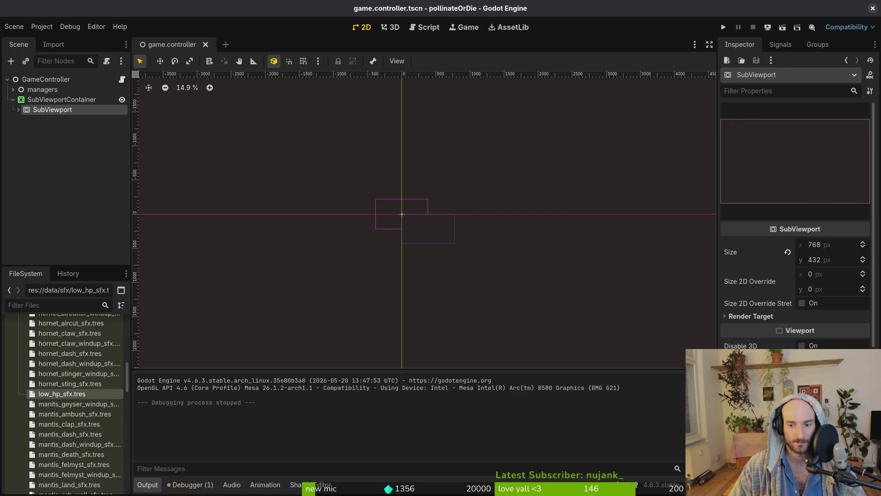
{"action": "scroll", "coordinate": [796, 220], "scroll_direction": "down", "scroll_amount": 2}
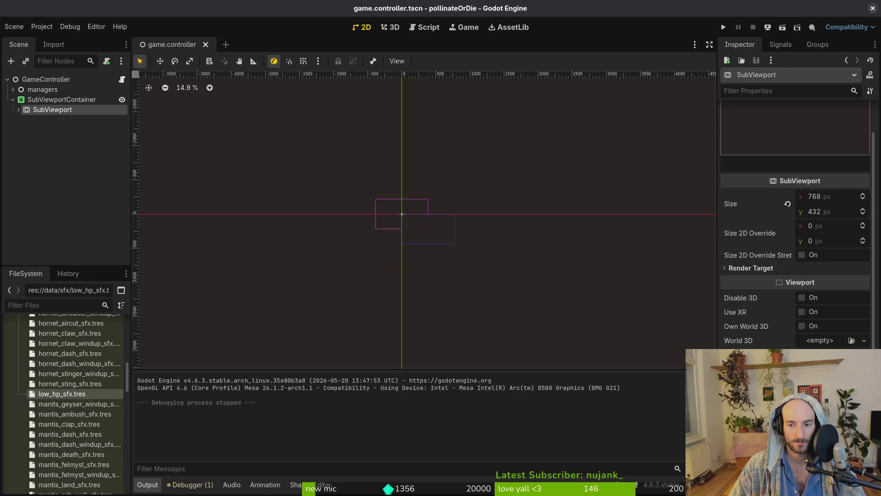
{"action": "scroll", "coordinate": [799, 318], "scroll_direction": "up", "scroll_amount": 2}
{"action": "left_click", "coordinate": [74, 101]}
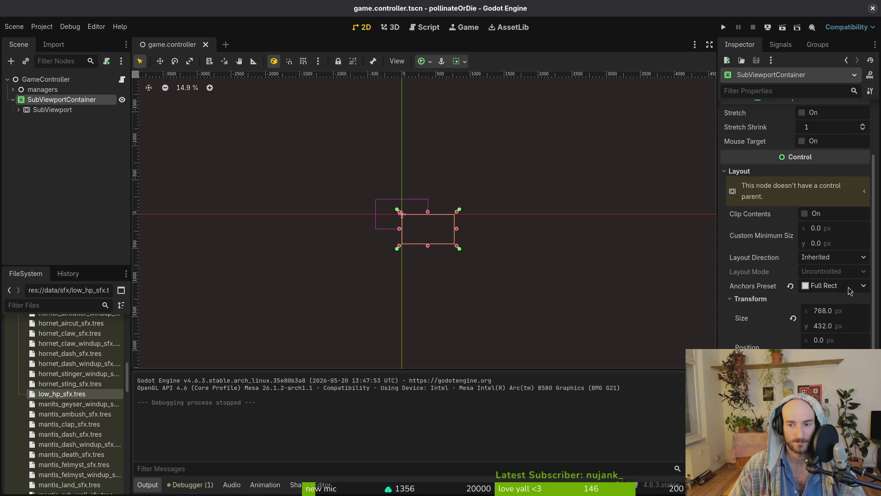
Apply the Full Rect anchor preset to the SubViewportContainer
{"action": "left_click", "coordinate": [834, 289]}
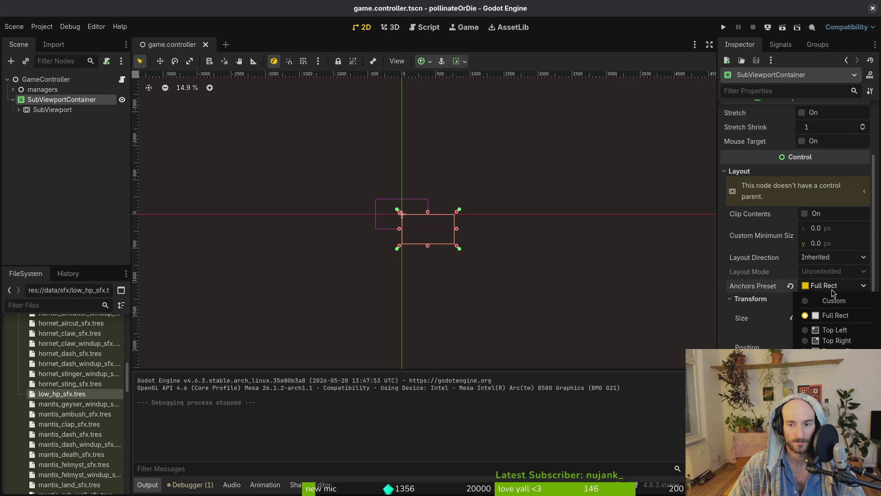
{"action": "left_click", "coordinate": [833, 293]}
{"action": "scroll", "coordinate": [774, 158], "scroll_direction": "up", "scroll_amount": 4}
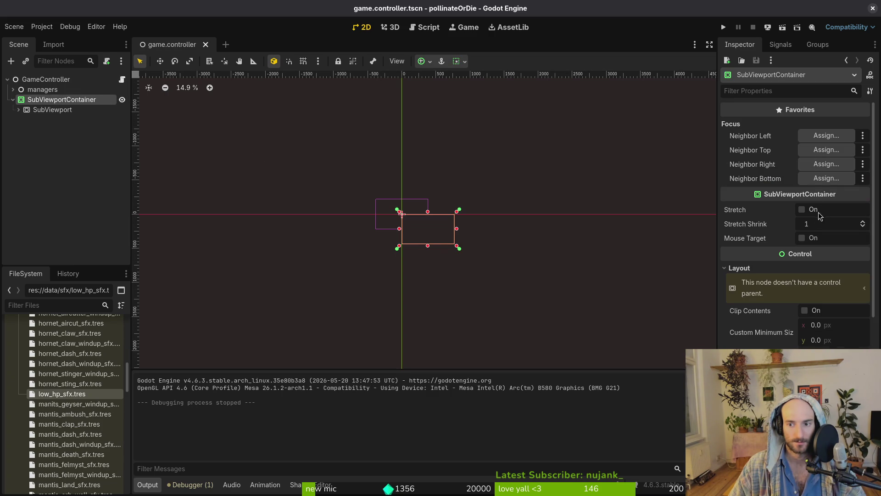
Attach the existing sub_viewport_container.gd script to SubViewportContainer and run the project
{"action": "right_click", "coordinate": [57, 104]}
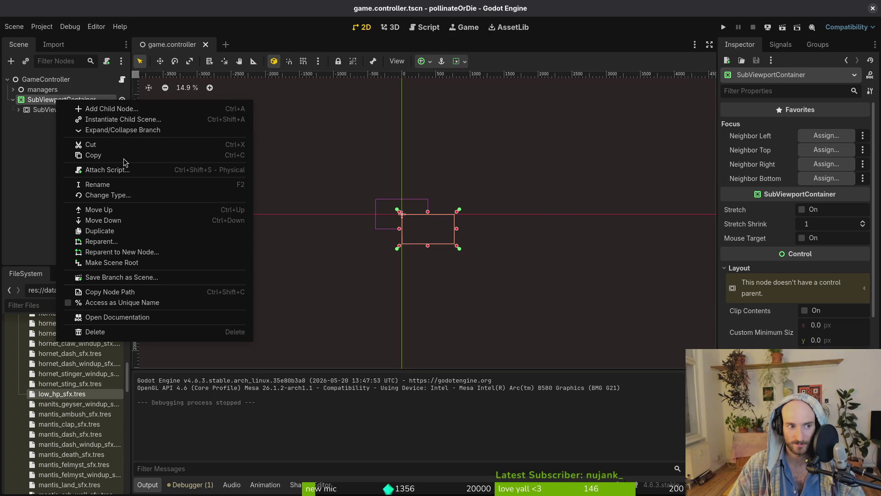
{"action": "left_click", "coordinate": [115, 176]}
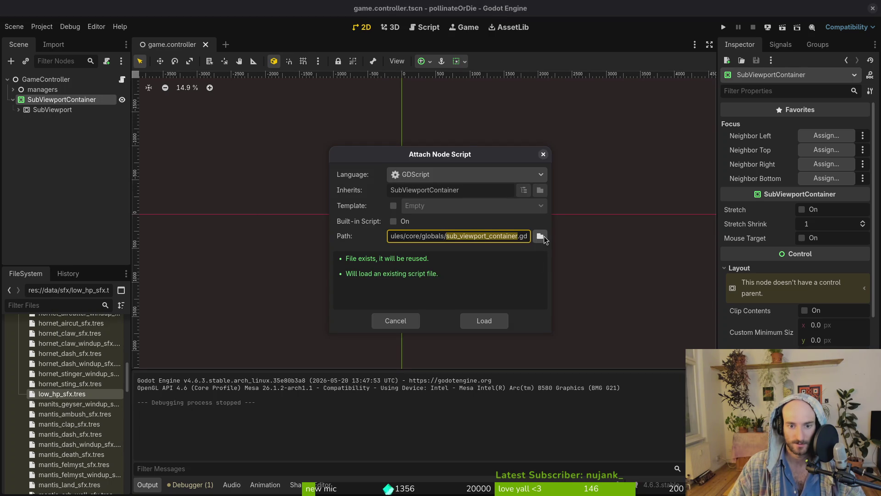
{"action": "left_click", "coordinate": [542, 237]}
{"action": "left_click", "coordinate": [509, 395]}
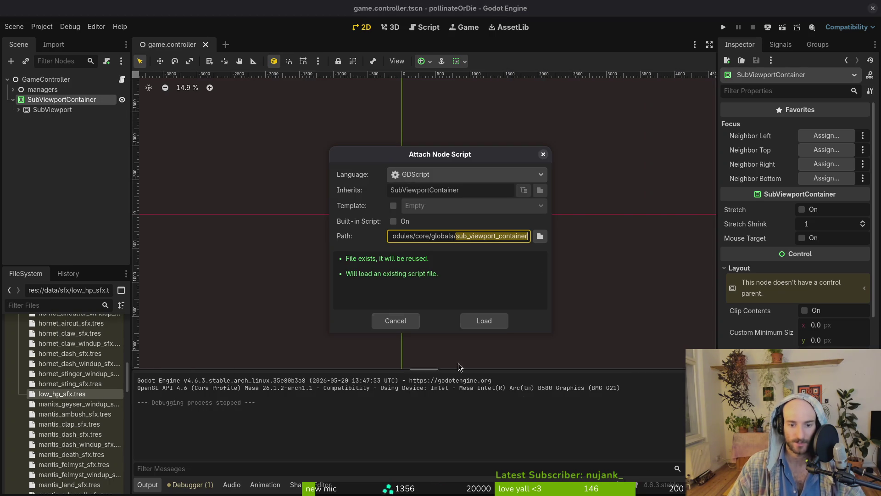
{"action": "left_click", "coordinate": [478, 320]}
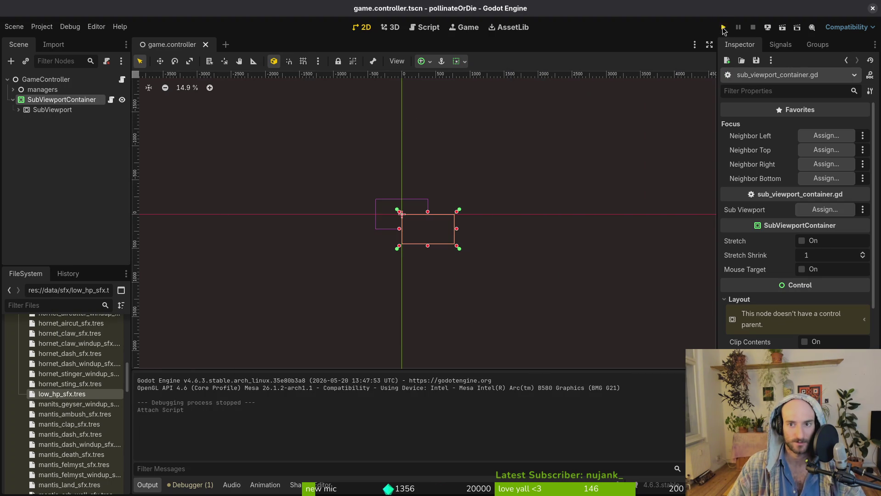
{"action": "left_click", "coordinate": [723, 27]}
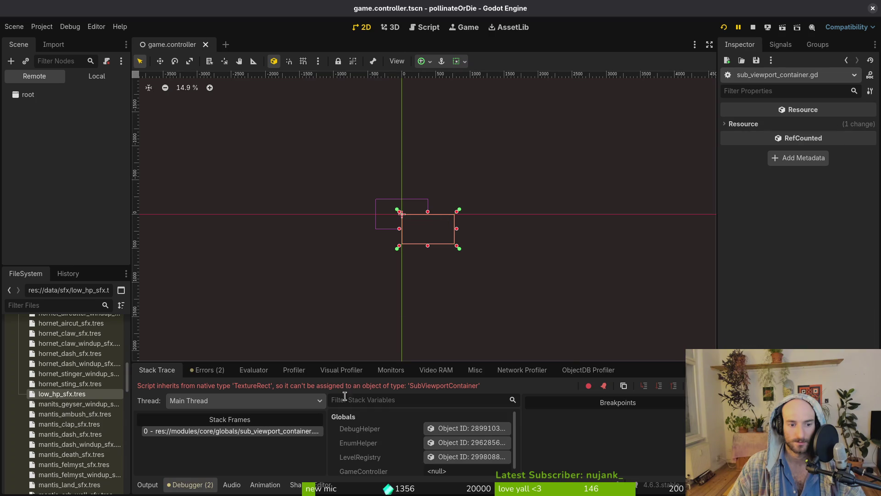
Open sub_viewport_container.gd in Neovim through the file finder
{"action": "key", "text": "alt+Tab"}
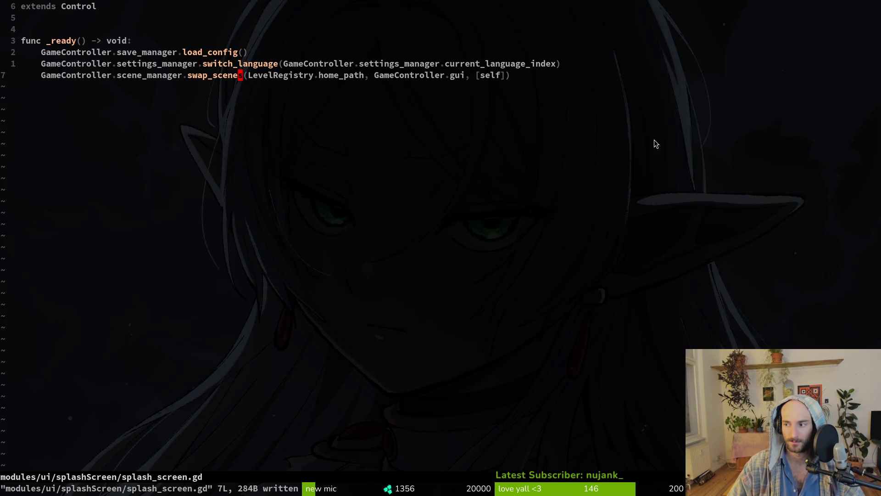
{"action": "key", "text": "space"}
{"action": "key", "text": "f"}
{"action": "key", "text": "f"}
{"action": "type", "text": "subview"}
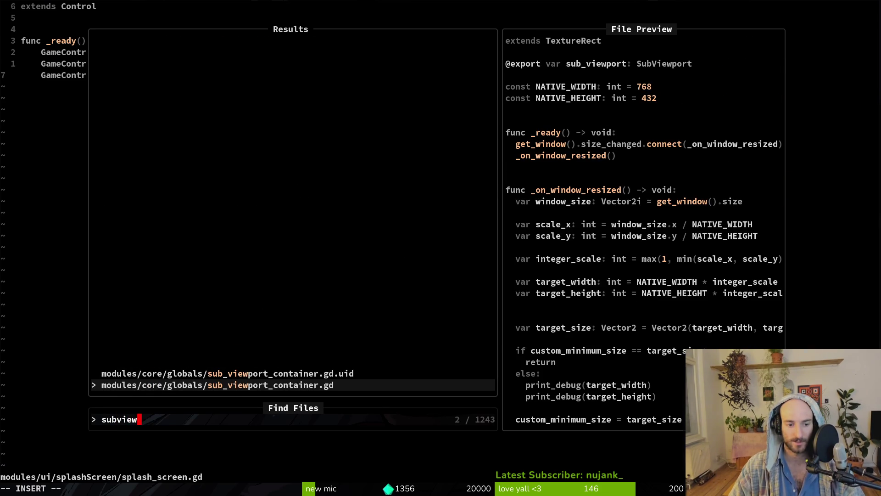
{"action": "key", "text": "Return"}
Change 'extends TextureRect' to 'extends SubViewportContainer', save with :w, and return to Godot
{"action": "key", "text": "j"}
{"action": "key", "text": "j"}
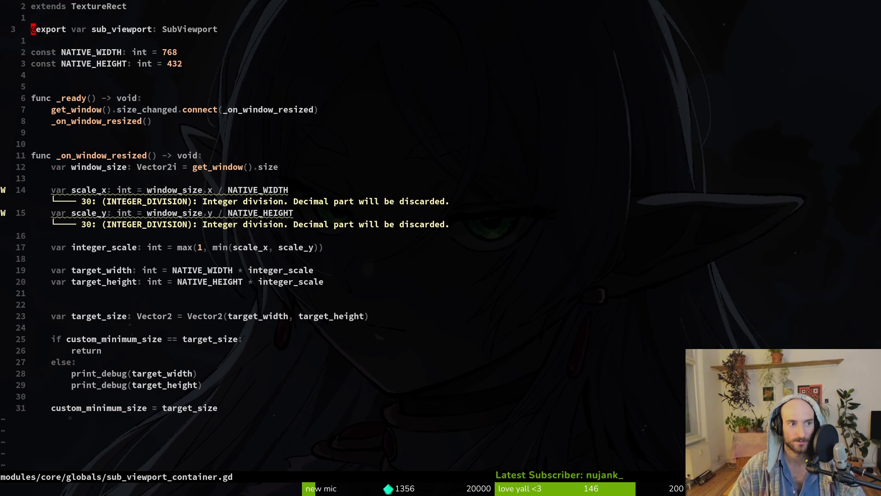
{"action": "key", "text": "k"}
{"action": "key", "text": "k"}
{"action": "key", "text": "w"}
{"action": "type", "text": "cw"}
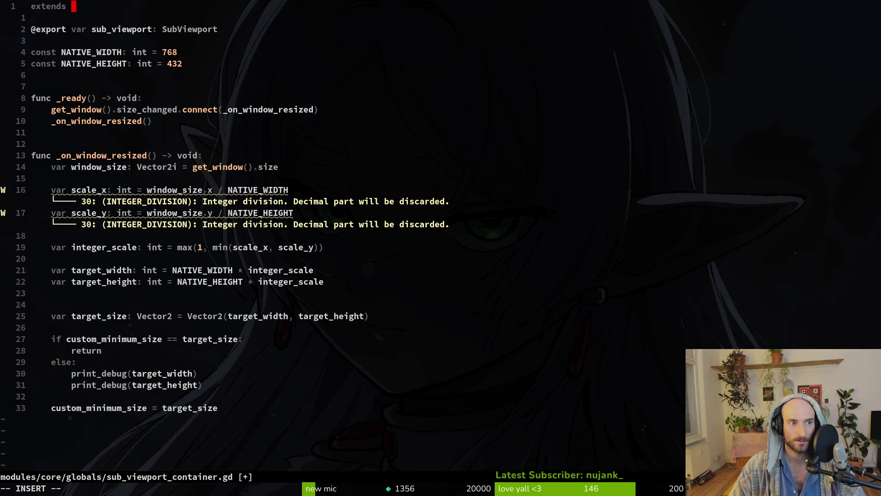
{"action": "type", "text": "Subcon"}
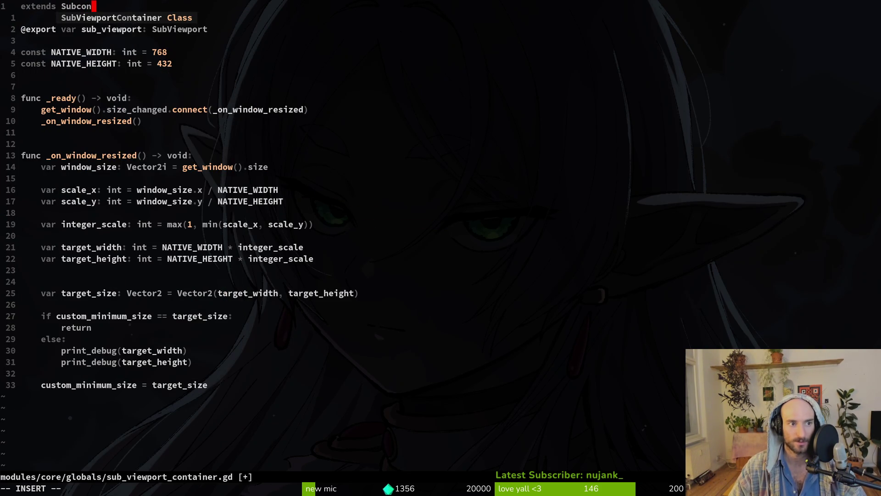
{"action": "key", "text": "Return"}
{"action": "key", "text": "Escape"}
{"action": "type", "text": ":w"}
{"action": "key", "text": "Return"}
{"action": "key", "text": "alt+Tab"}
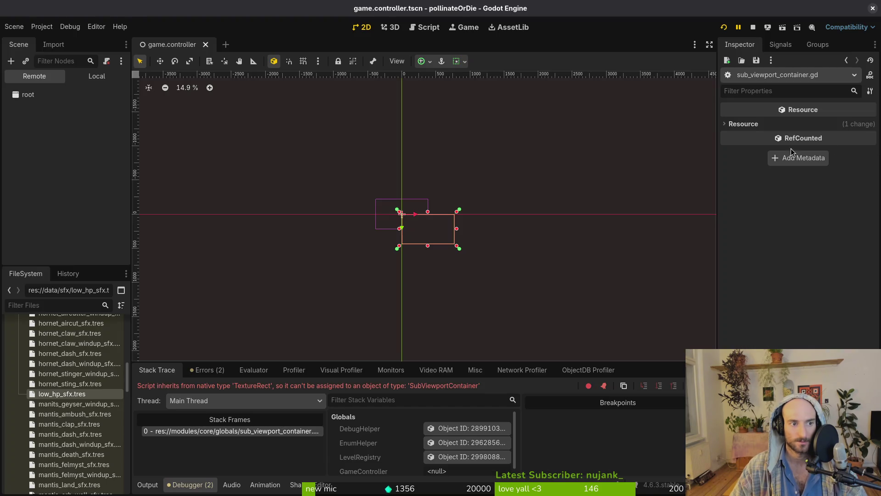
{"action": "key", "text": "alt+Tab"}
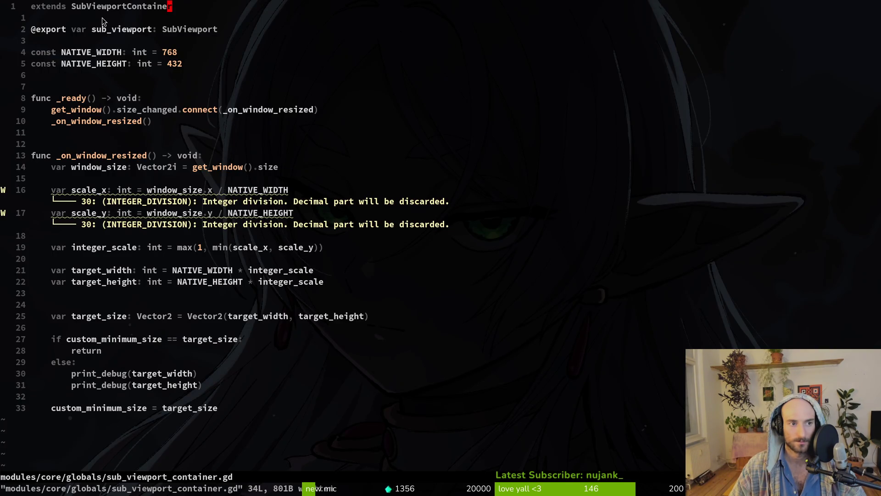
{"action": "key", "text": "alt+Tab"}
{"action": "left_click", "coordinate": [96, 76]}
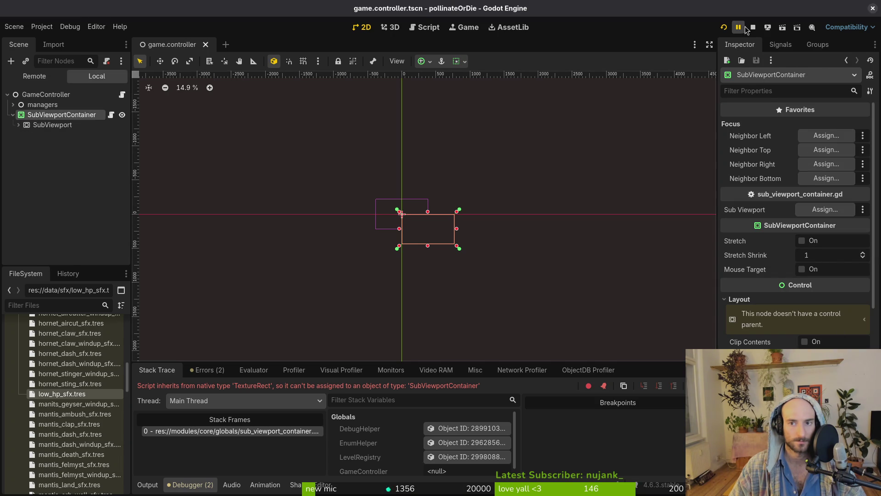
Rerun the game with the fixed script, check the title menu, then close it
{"action": "left_click", "coordinate": [725, 28]}
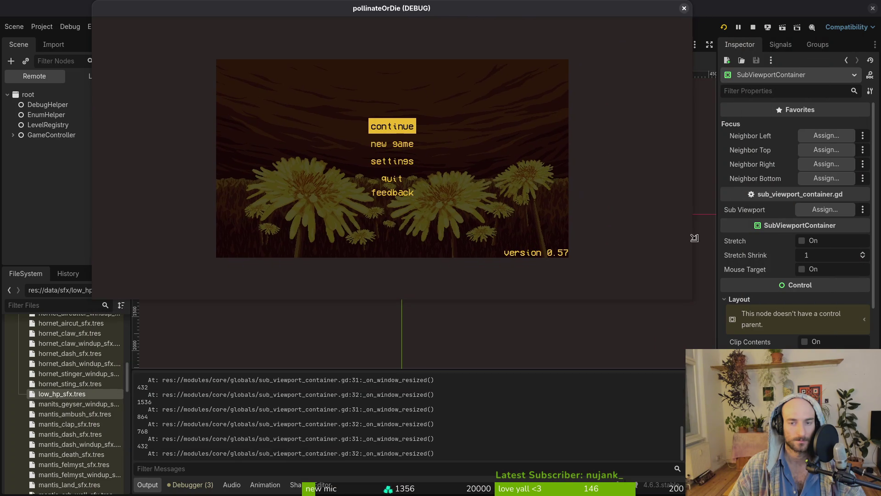
{"action": "left_click", "coordinate": [42, 26]}
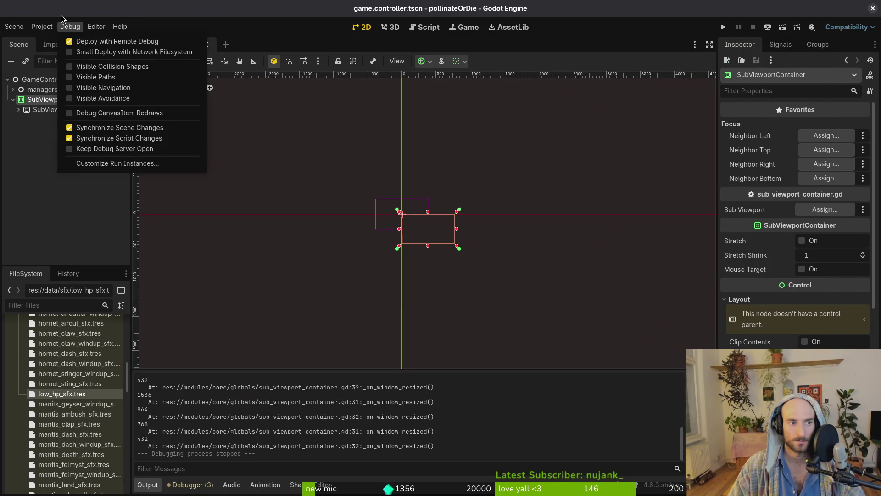
{"action": "left_click", "coordinate": [70, 26]}
{"action": "left_click", "coordinate": [18, 110]}
{"action": "left_click", "coordinate": [13, 102]}
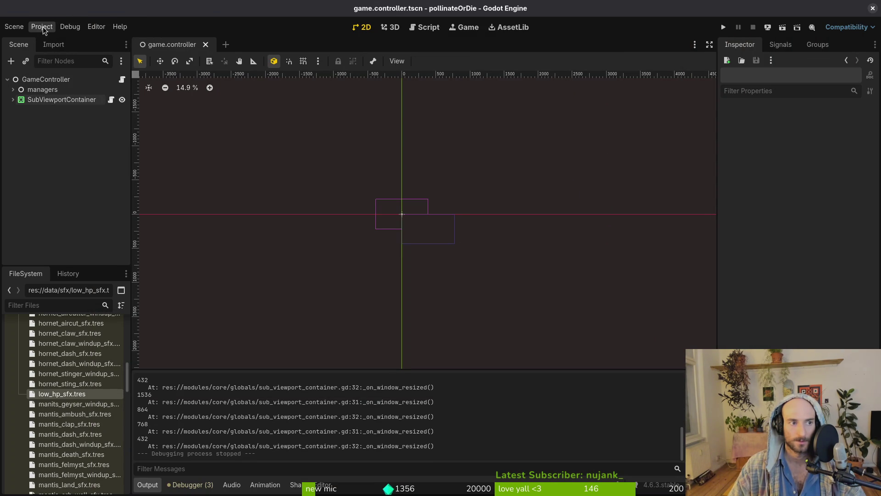
{"action": "left_click", "coordinate": [42, 27]}
Set Project Settings > Display > Window Stretch Mode to viewport instead of canvas_items
{"action": "left_click", "coordinate": [72, 44]}
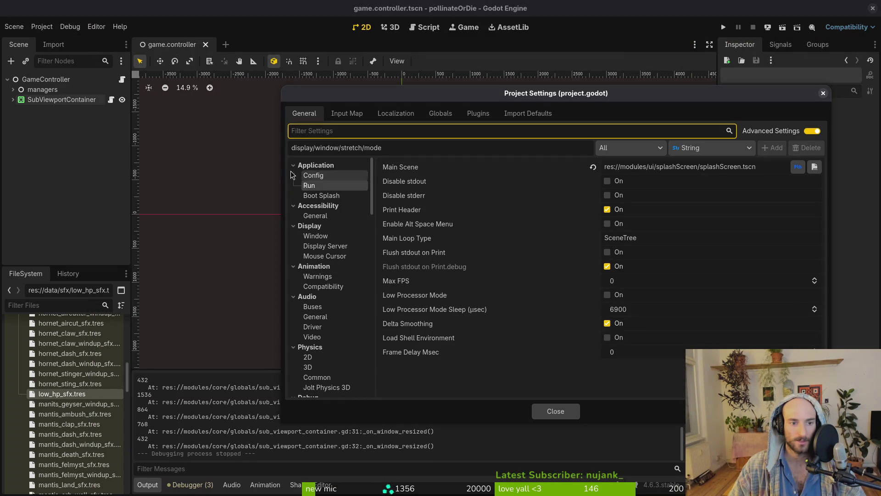
{"action": "left_click", "coordinate": [329, 238]}
{"action": "scroll", "coordinate": [666, 321], "scroll_direction": "down", "scroll_amount": 10}
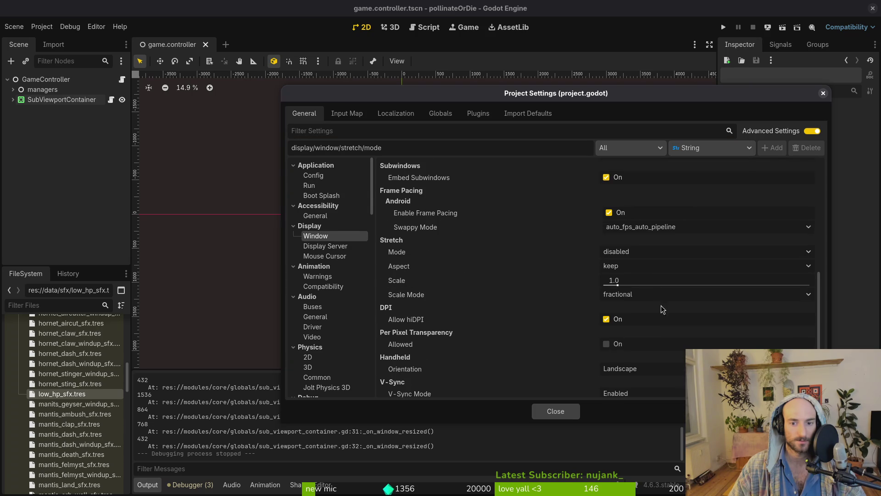
{"action": "left_click", "coordinate": [633, 256]}
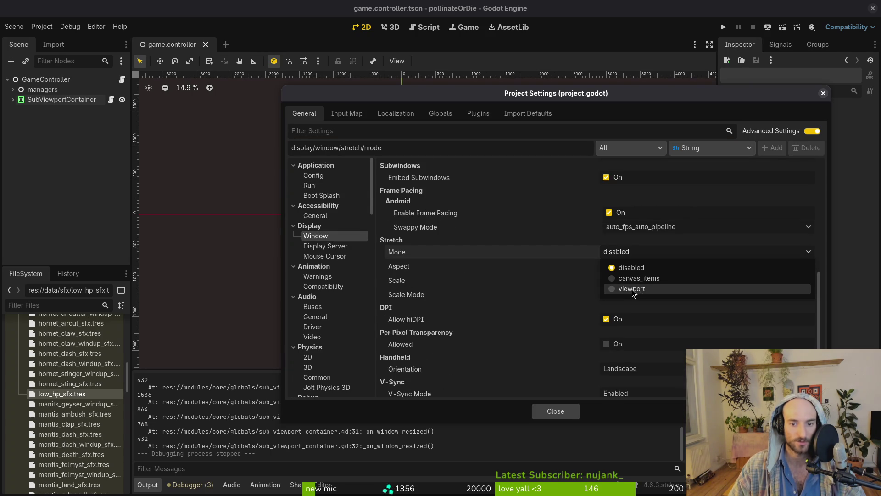
{"action": "left_click", "coordinate": [632, 290]}
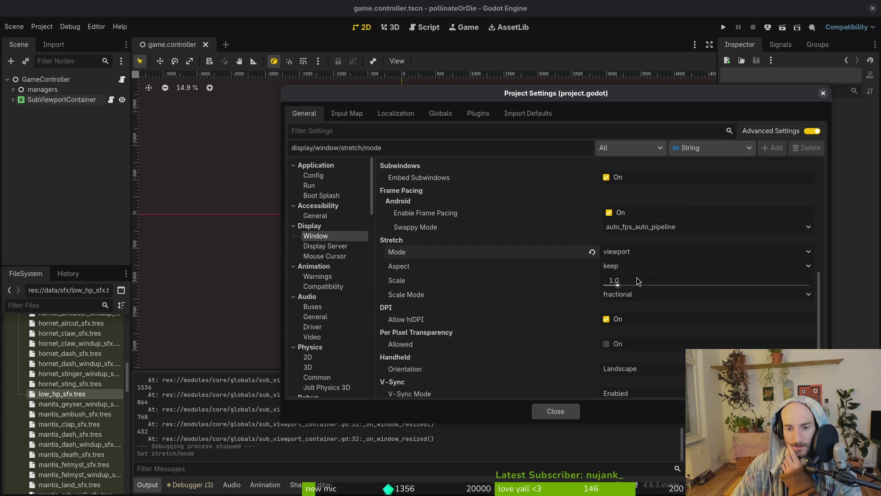
{"action": "left_click", "coordinate": [639, 251]}
{"action": "left_click", "coordinate": [638, 252]}
{"action": "left_click", "coordinate": [639, 252]}
{"action": "left_click", "coordinate": [651, 282]}
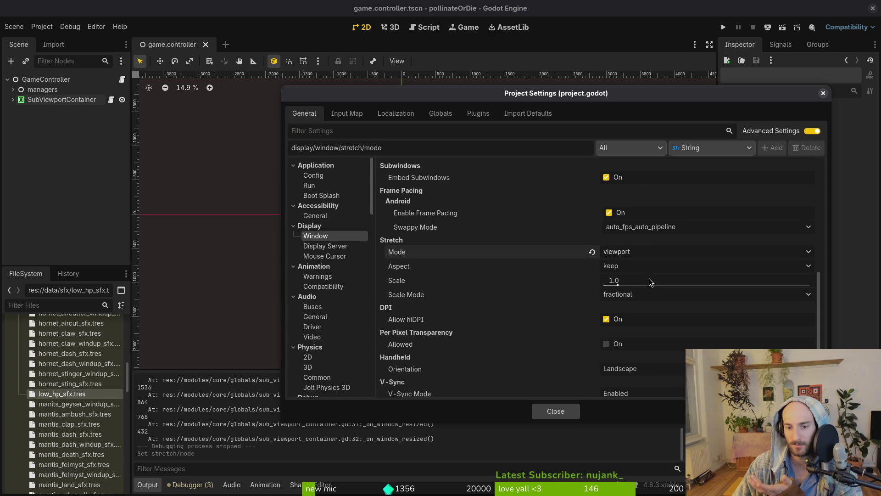
{"action": "left_click", "coordinate": [624, 255]}
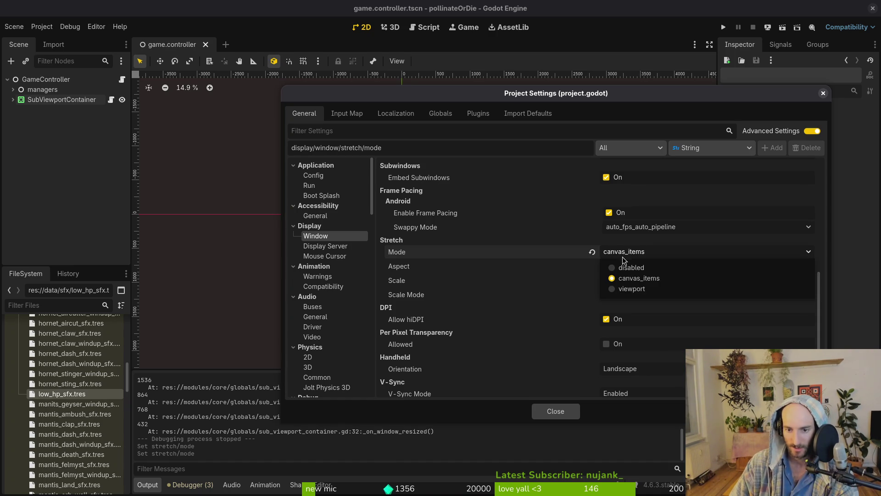
{"action": "left_click", "coordinate": [632, 289]}
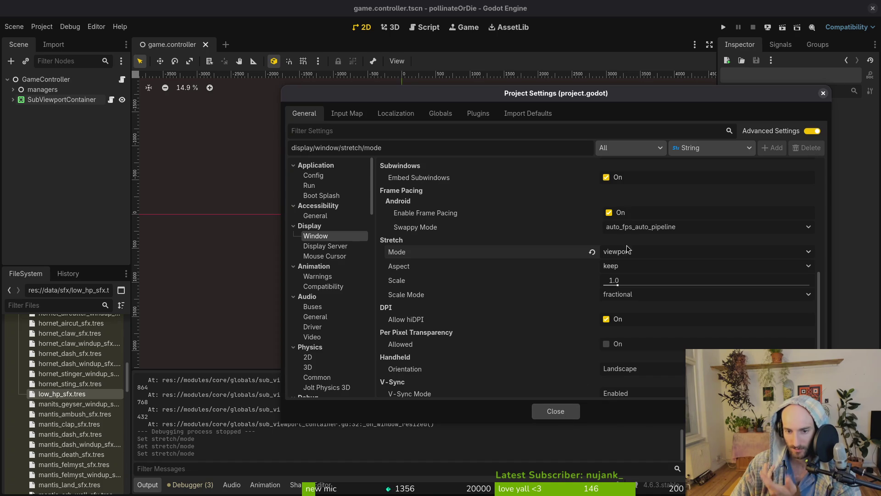
{"action": "left_click", "coordinate": [552, 413]}
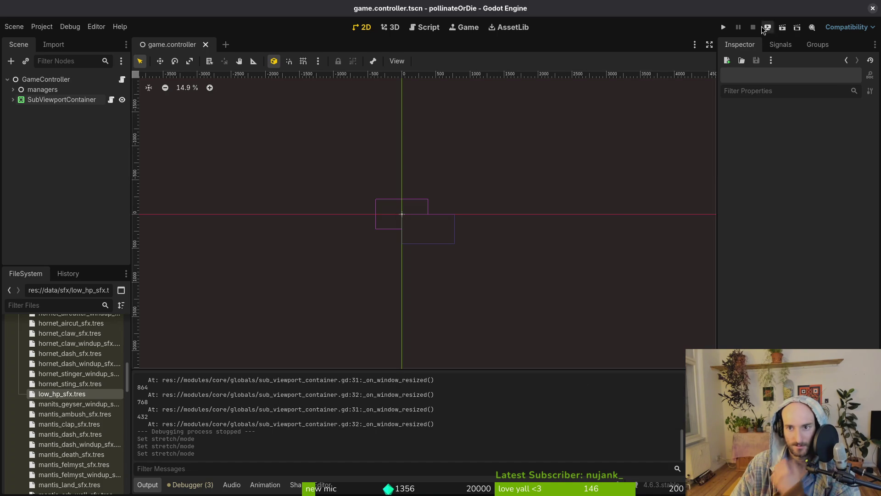
{"action": "left_click", "coordinate": [42, 101]}
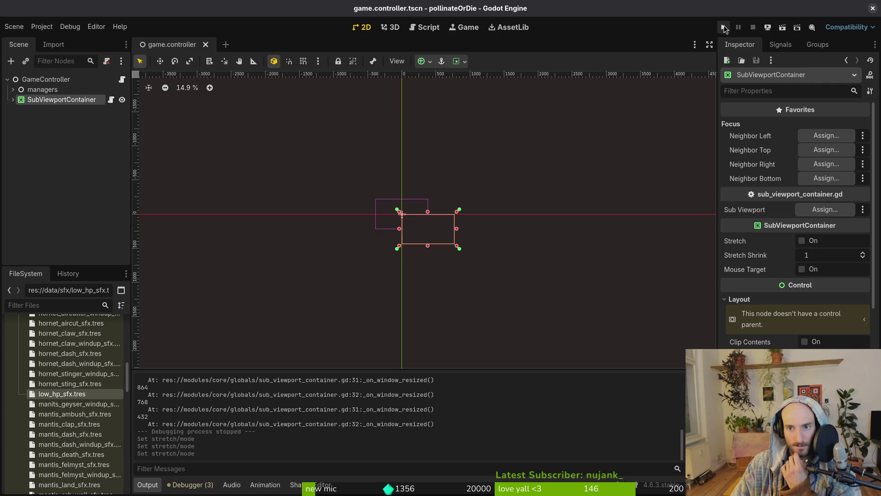
Run the game and enlarge its window to confirm the menu scales, then close it
{"action": "left_click", "coordinate": [724, 29]}
{"action": "mouse_move", "coordinate": [475, 242]}
{"action": "left_mouse_down"}
{"action": "mouse_move", "coordinate": [719, 420]}
{"action": "mouse_move", "coordinate": [486, 322]}
{"action": "mouse_move", "coordinate": [607, 386]}
{"action": "mouse_move", "coordinate": [682, 482]}
{"action": "mouse_move", "coordinate": [521, 276]}
{"action": "mouse_move", "coordinate": [503, 280]}
{"action": "mouse_move", "coordinate": [724, 410]}
{"action": "mouse_move", "coordinate": [537, 260]}
{"action": "mouse_move", "coordinate": [712, 404]}
{"action": "mouse_move", "coordinate": [757, 422]}
{"action": "mouse_move", "coordinate": [560, 301]}
{"action": "mouse_move", "coordinate": [709, 438]}
{"action": "mouse_move", "coordinate": [598, 313]}
{"action": "left_mouse_up"}
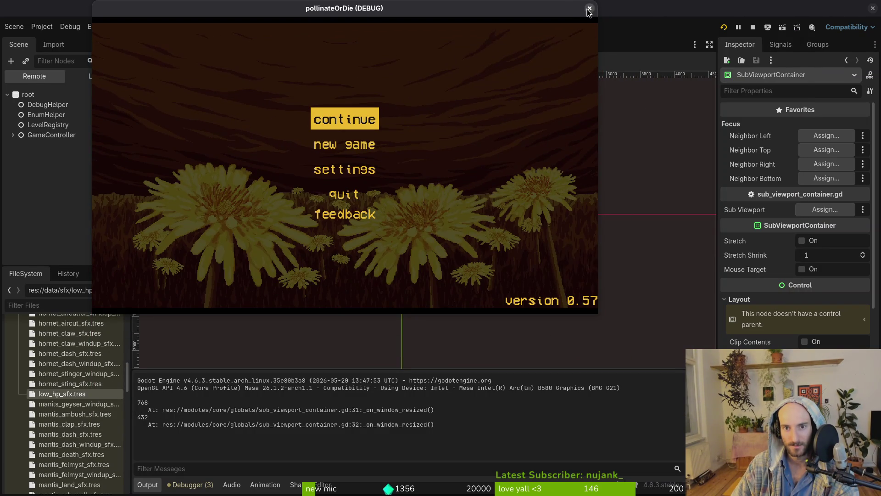
{"action": "left_click", "coordinate": [589, 8]}
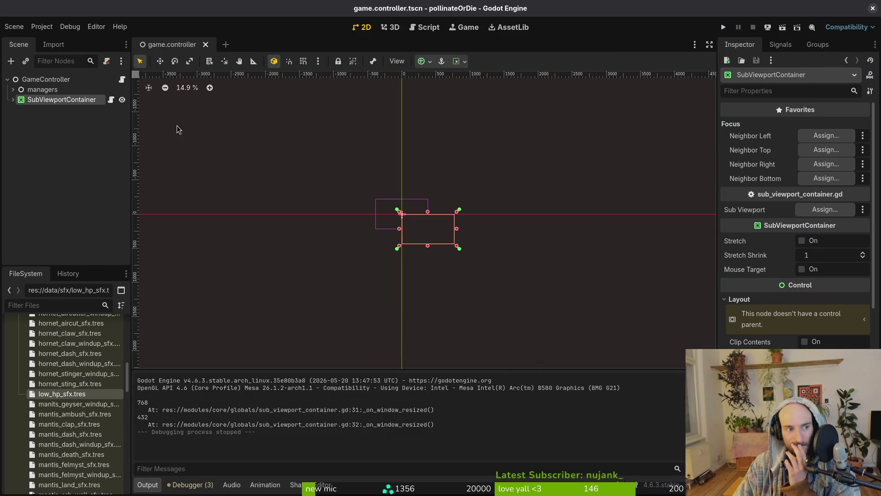
{"action": "left_click", "coordinate": [12, 100]}
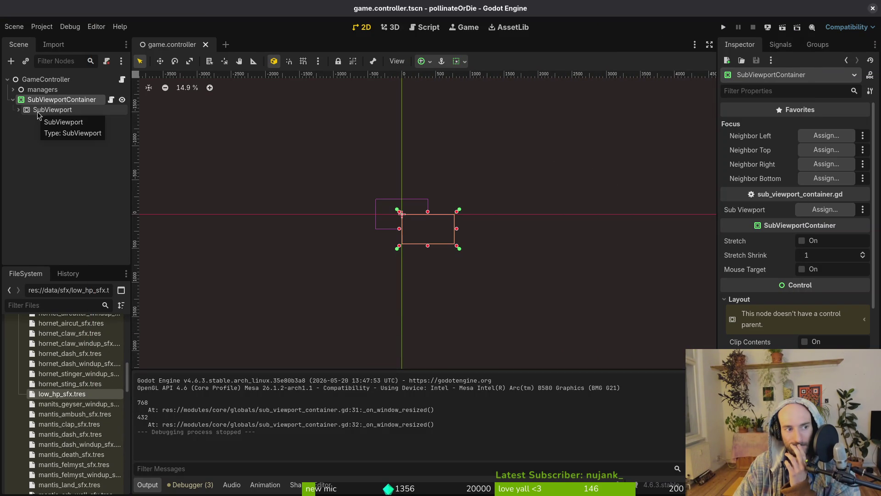
{"action": "left_click", "coordinate": [18, 110]}
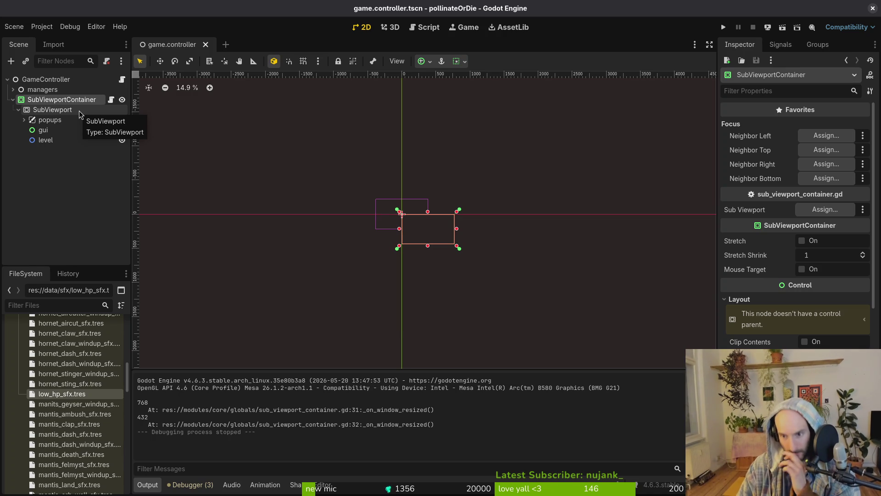
{"action": "left_click", "coordinate": [53, 109]}
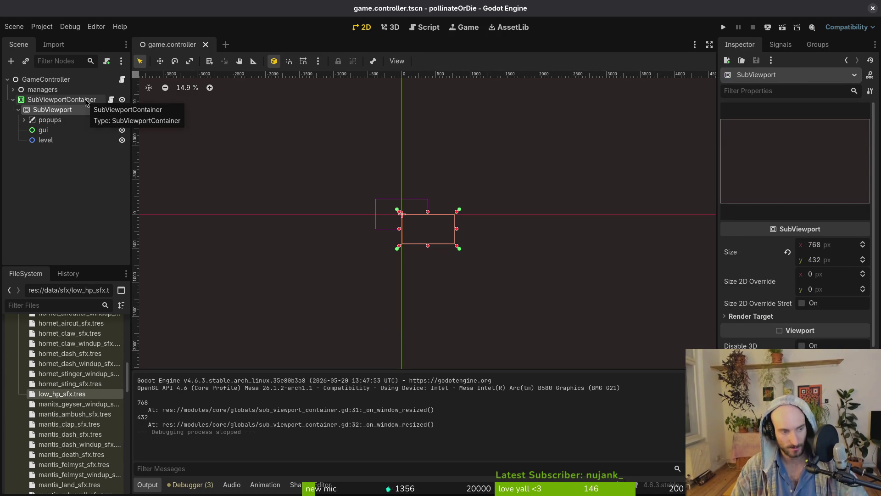
{"action": "left_click", "coordinate": [57, 101]}
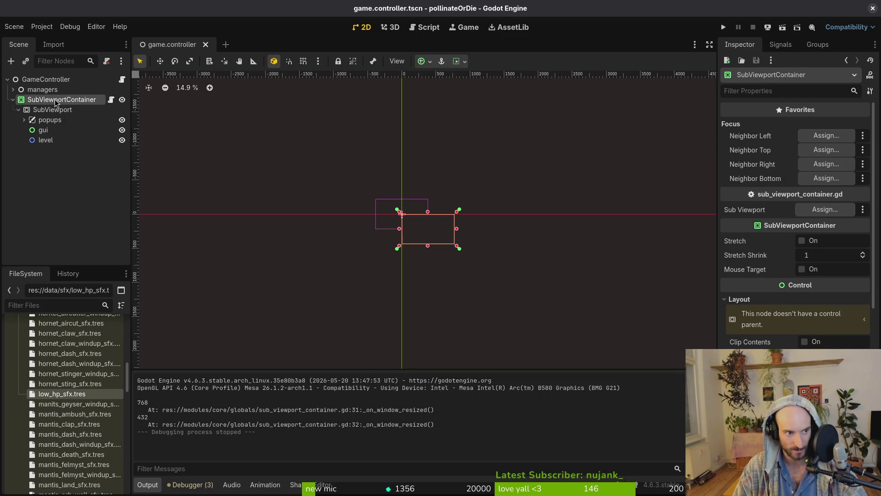
{"action": "left_click", "coordinate": [69, 110]}
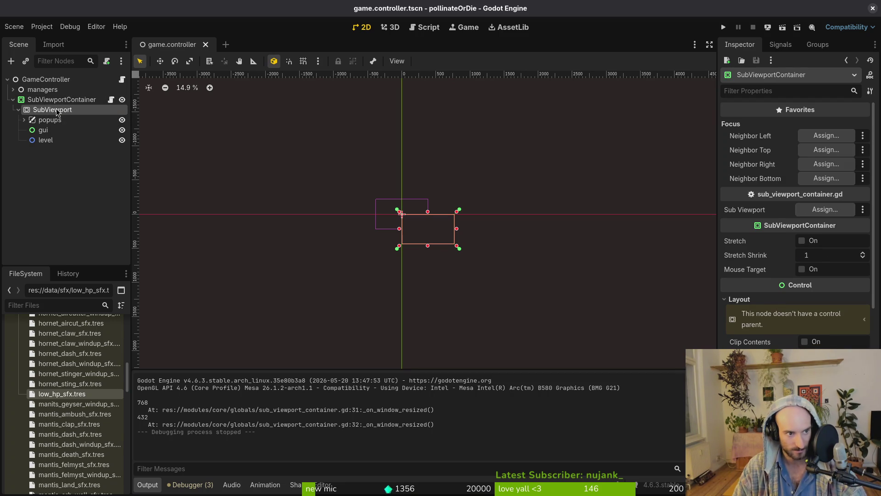
{"action": "left_click", "coordinate": [51, 119]}
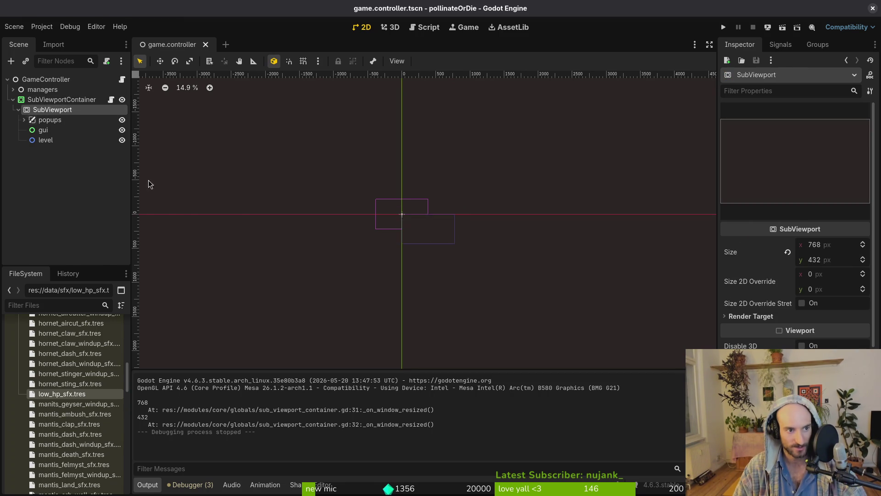
{"action": "key", "text": "alt+Tab"}
{"action": "left_click", "coordinate": [90, 409]}
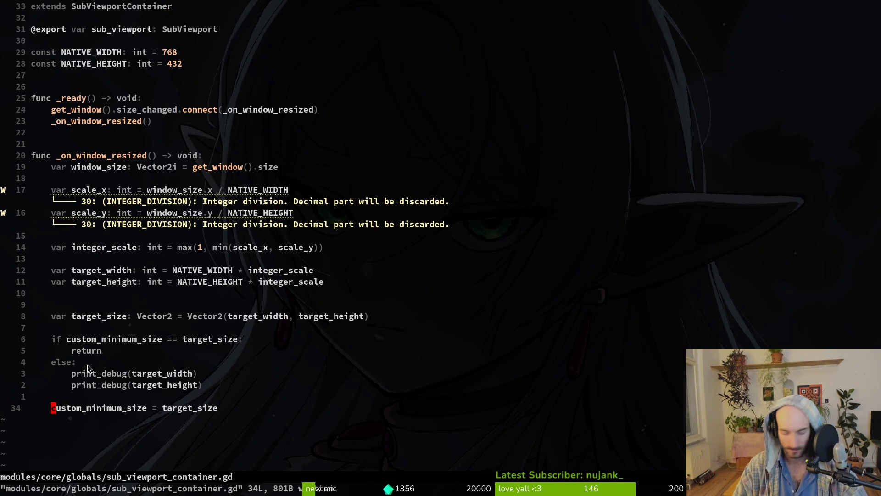
Rewrite line 34 to read 'sub_viewport.size = target_size'
{"action": "type", "text": "isuv"}
{"action": "key", "text": "Tab"}
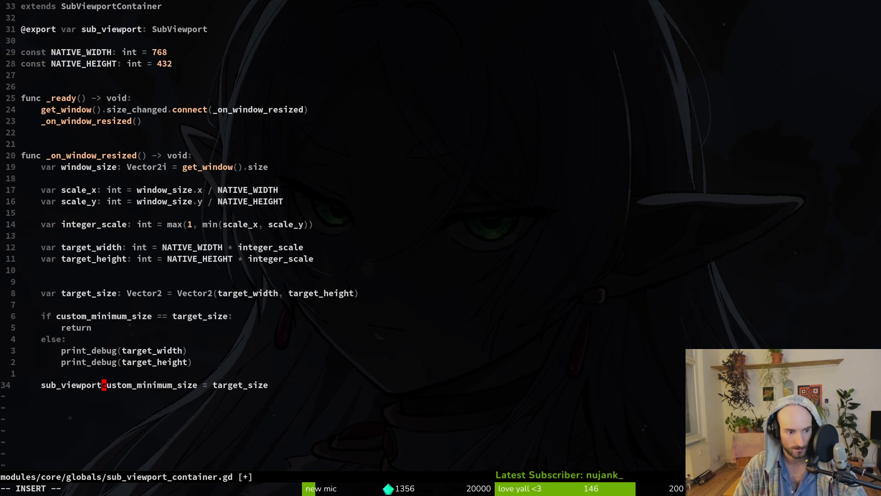
{"action": "type", "text": ".sie"}
{"action": "key", "text": "BackSpace"}
{"action": "type", "text": "ze"}
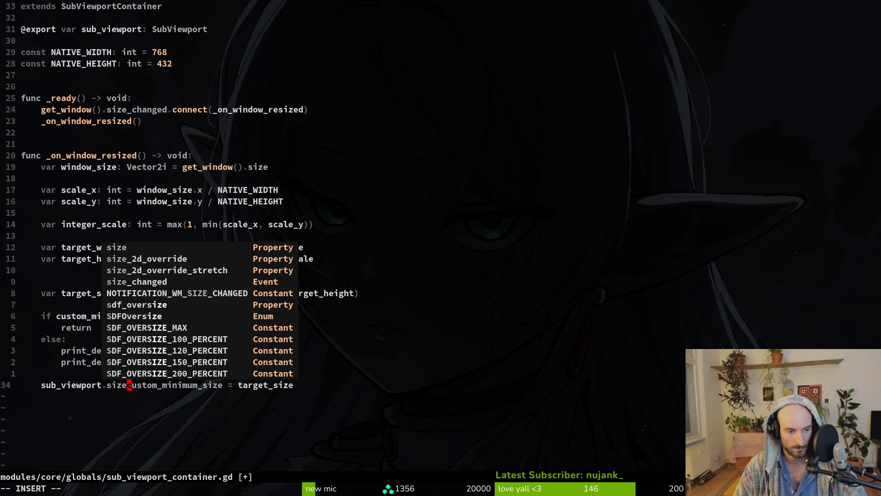
{"action": "key", "text": "Escape"}
{"action": "type", "text": "ciw"}
{"action": "key", "text": "Escape"}
{"action": "type", "text": "arget_"}
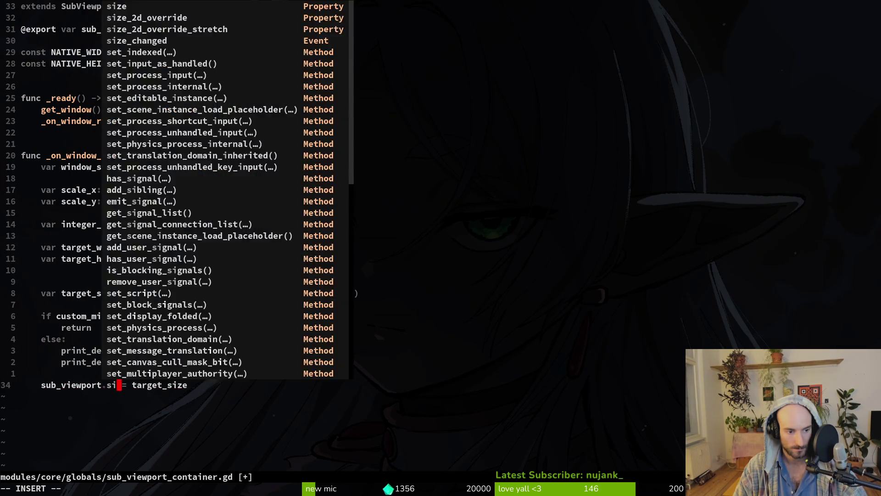
{"action": "type", "text": "size"}
{"action": "key", "text": "Escape"}
Change the value to Vector2i(target_width, target_height) and save the script with :w
{"action": "type", "text": "Ve"}
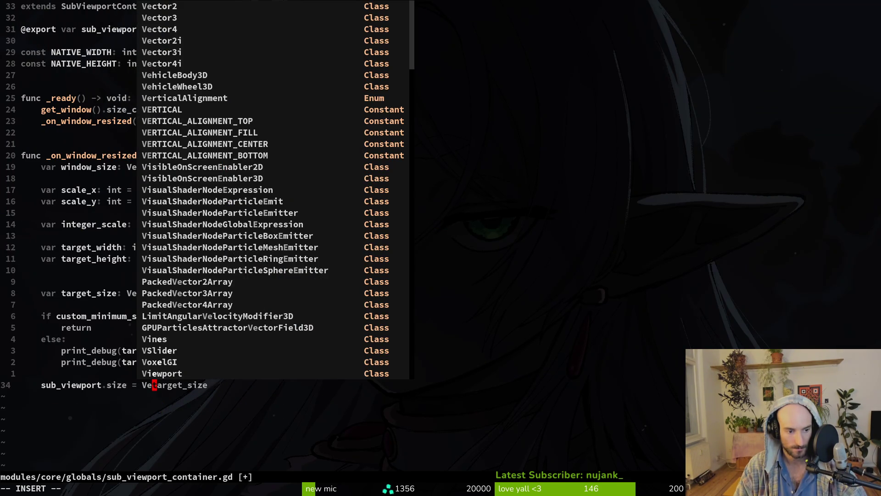
{"action": "key", "text": "ctrl+n"}
{"action": "key", "text": "ctrl+y"}
{"action": "type", "text": "i"}
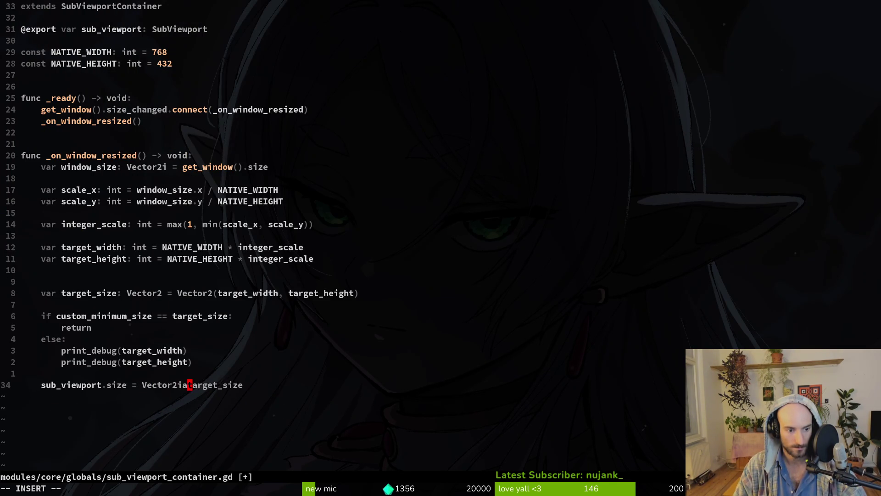
{"action": "type", "text": "("}
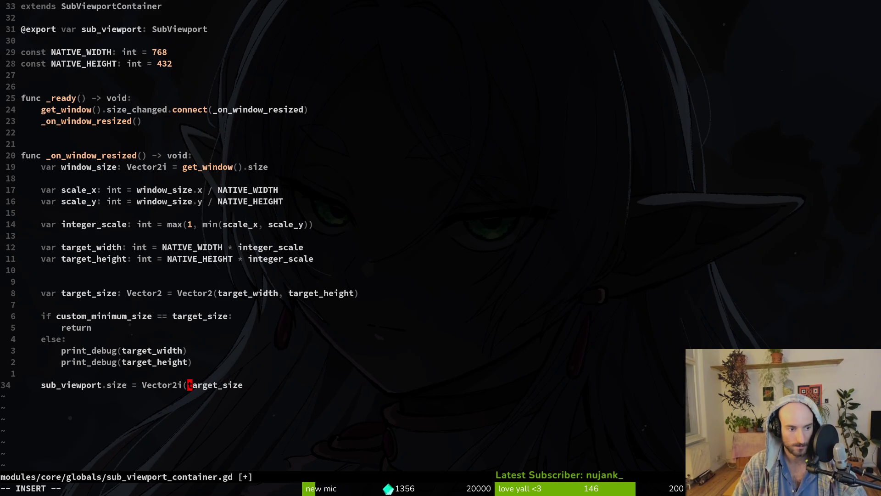
{"action": "type", "text": "ta"}
{"action": "key", "text": "ctrl+n"}
{"action": "key", "text": "ctrl+y"}
{"action": "type", "text": ", tarheitarget_"}
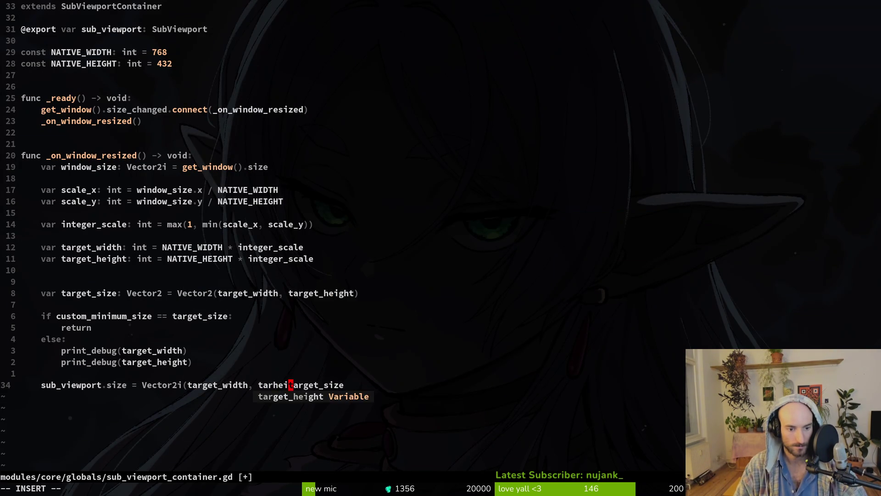
{"action": "key", "text": "ctrl+y"}
{"action": "type", "text": ")"}
{"action": "key", "text": "Delete"}
{"action": "key", "text": "Delete"}
{"action": "key", "text": "Delete"}
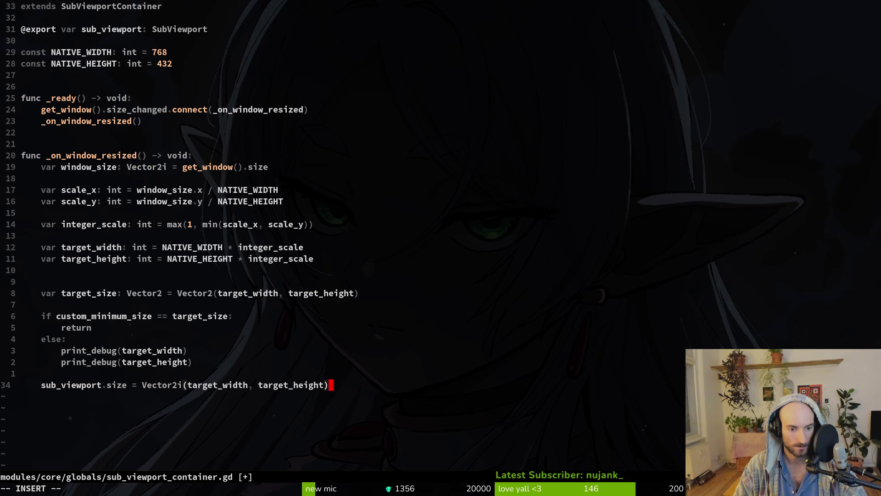
{"action": "key", "text": "Escape"}
{"action": "type", "text": ":w"}
{"action": "key", "text": "Return"}
{"action": "key", "text": "alt+Tab"}
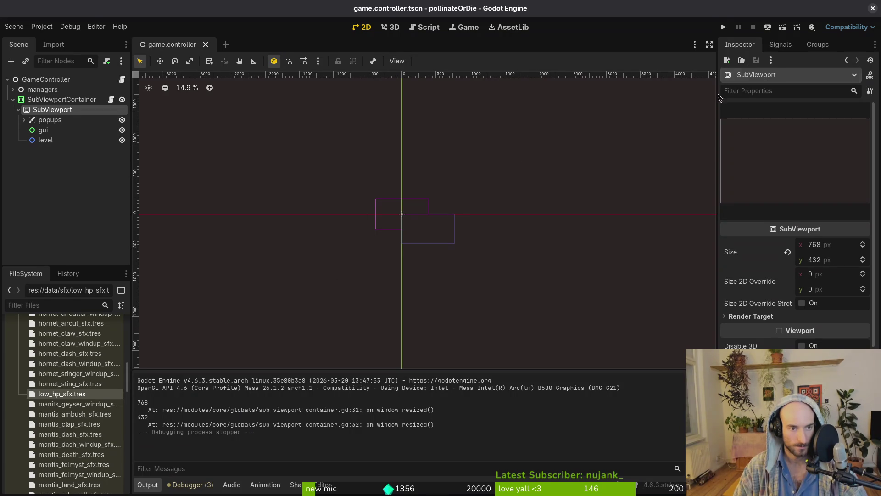
After a test run, assign SubViewport to the container's Sub Viewport property and save the scene
{"action": "left_click", "coordinate": [722, 27]}
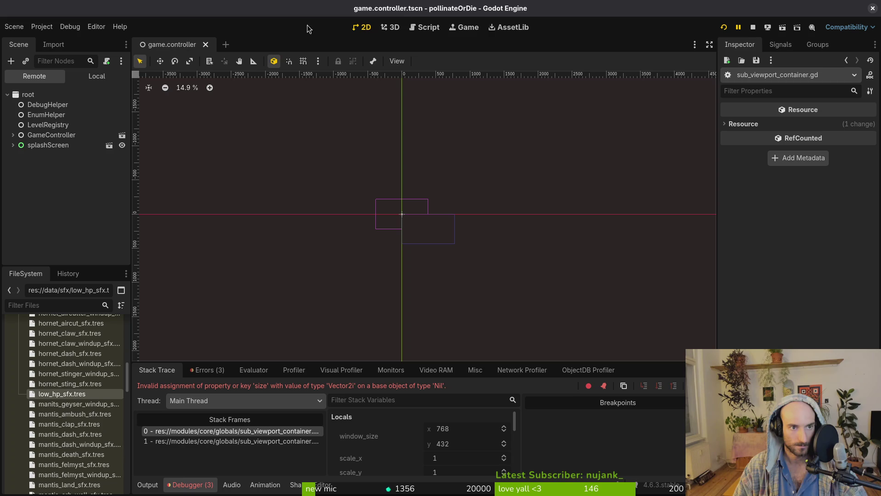
{"action": "left_click", "coordinate": [96, 76]}
{"action": "left_click", "coordinate": [44, 116]}
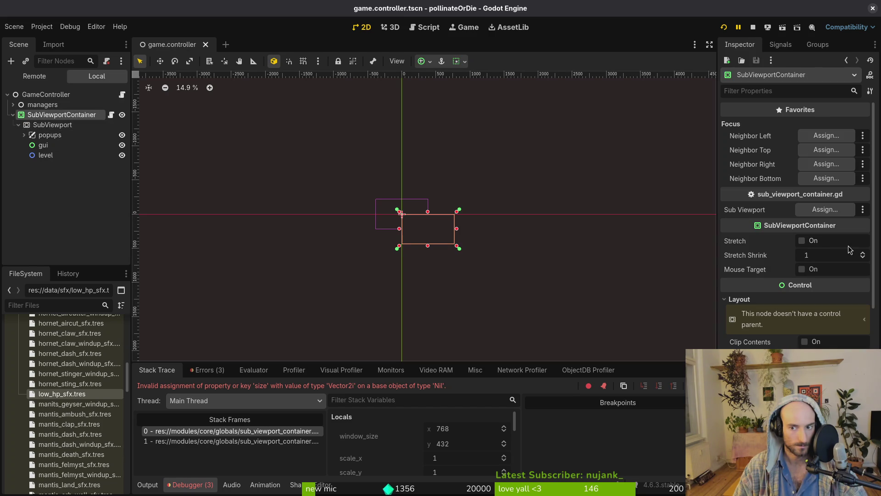
{"action": "left_click", "coordinate": [826, 210]}
{"action": "left_click", "coordinate": [468, 157]}
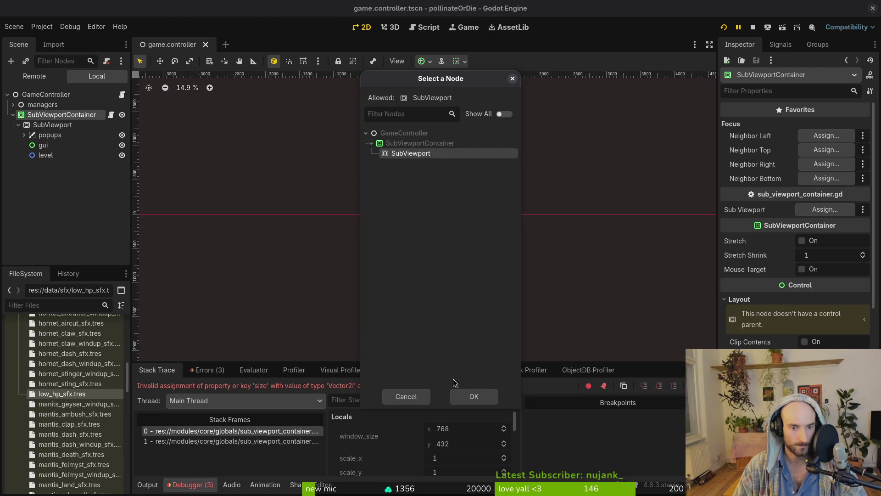
{"action": "left_click", "coordinate": [469, 397]}
{"action": "key", "text": "ctrl+s"}
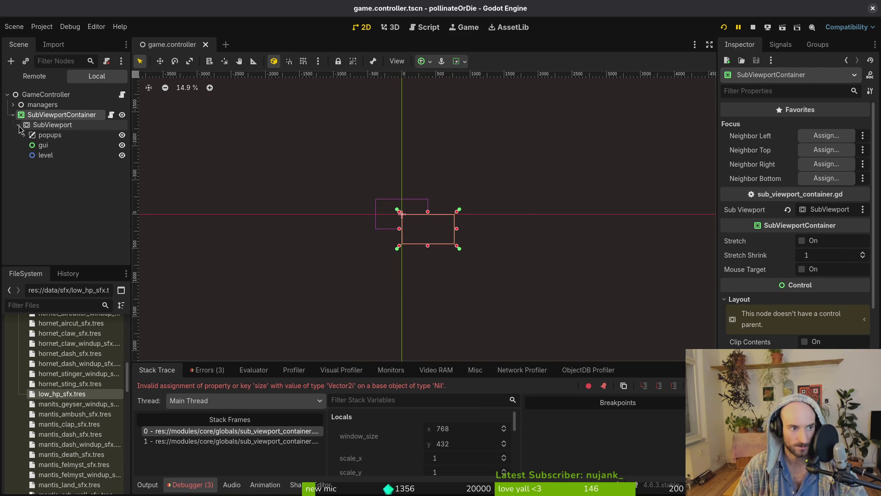
Run the game again and resize its window to test scaling
{"action": "left_click", "coordinate": [46, 126]}
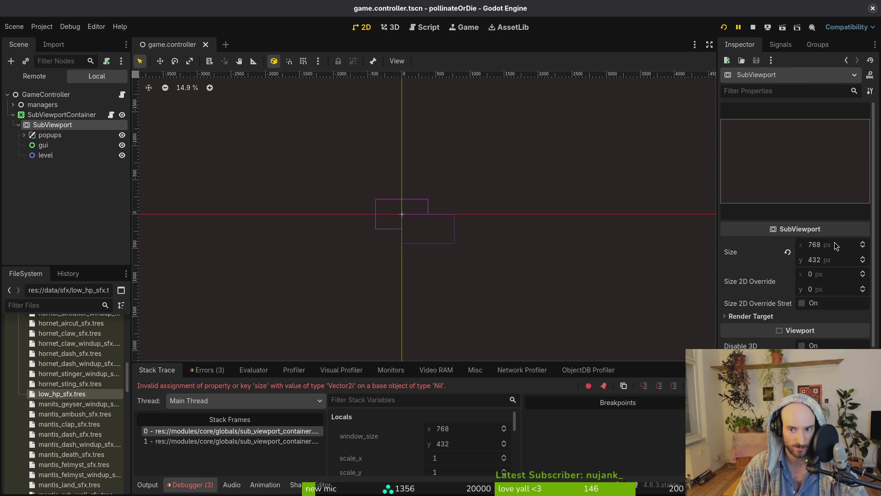
{"action": "left_click", "coordinate": [724, 27]}
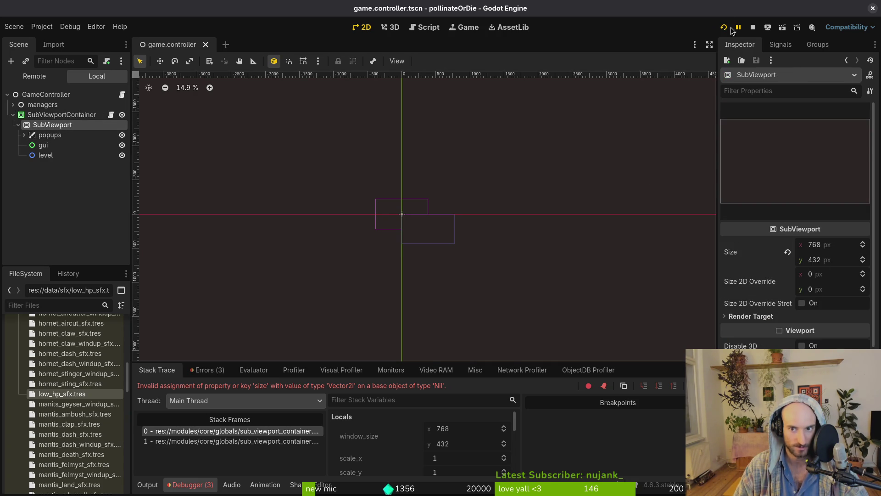
{"action": "mouse_move", "coordinate": [442, 210]}
{"action": "left_mouse_down"}
{"action": "mouse_move", "coordinate": [482, 385]}
{"action": "mouse_move", "coordinate": [472, 281]}
{"action": "mouse_move", "coordinate": [698, 431]}
{"action": "mouse_move", "coordinate": [560, 338]}
{"action": "left_mouse_up"}
{"action": "left_click", "coordinate": [552, 8]}
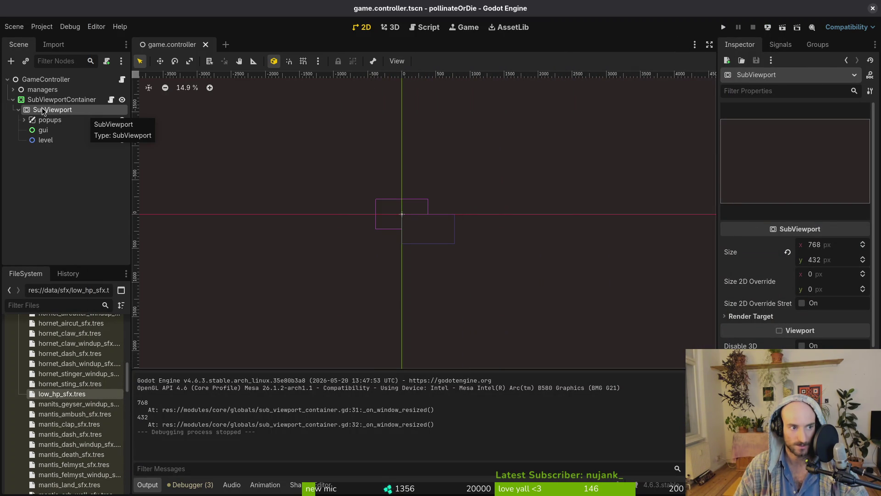
Check the sub_viewport line in the Vim script, then re-inspect the SubViewportContainer and SubViewport
{"action": "key", "text": "alt+Tab"}
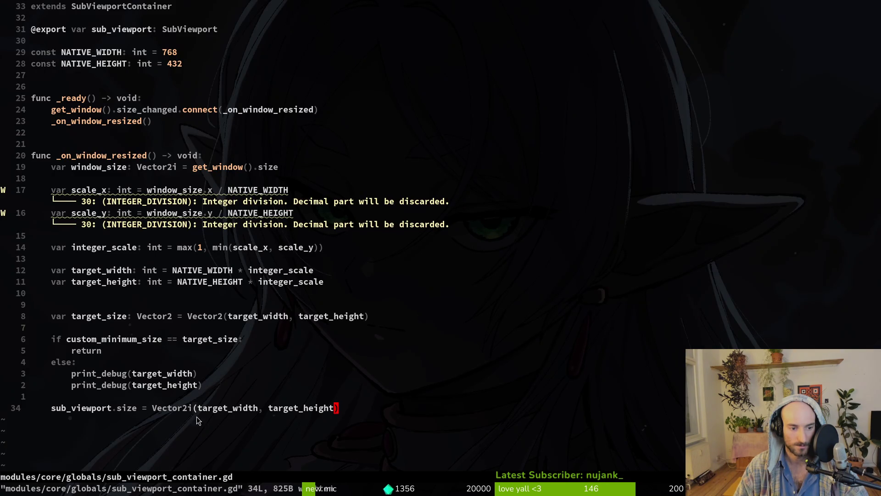
{"action": "left_click", "coordinate": [83, 407]}
{"action": "key", "text": "alt+Tab"}
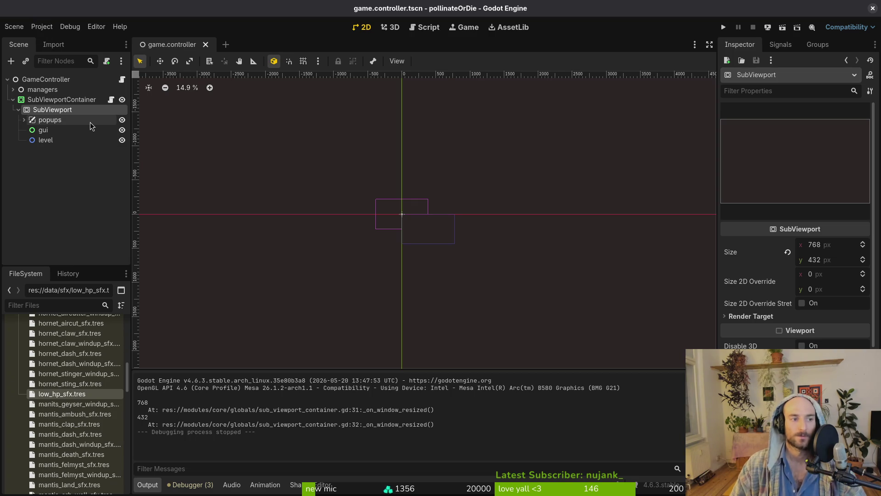
{"action": "key", "text": "Up"}
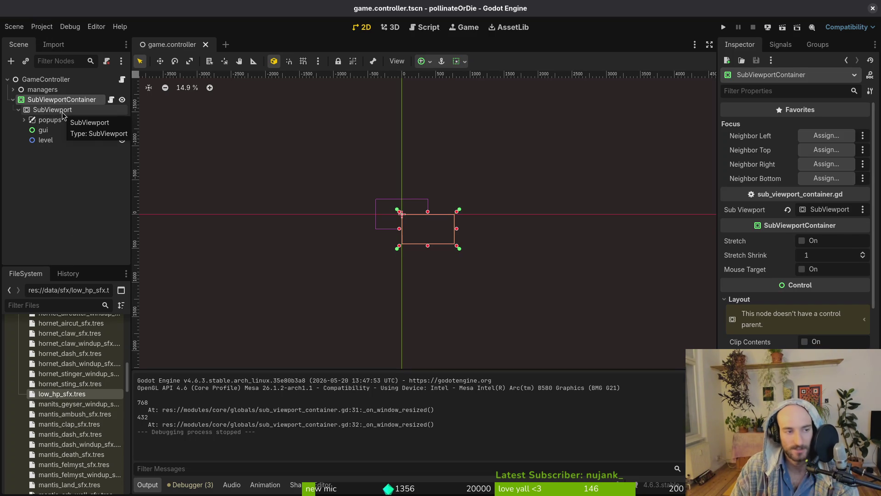
{"action": "left_click", "coordinate": [63, 110]}
{"action": "left_click", "coordinate": [60, 99]}
Open Project Settings at the window Stretch Mode options
{"action": "left_click", "coordinate": [42, 26]}
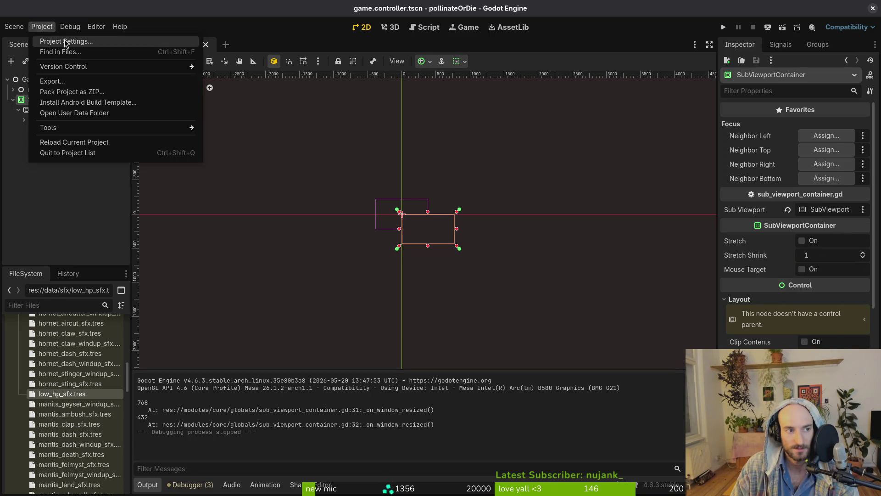
{"action": "left_click", "coordinate": [66, 41]}
{"action": "scroll", "coordinate": [550, 321], "scroll_direction": "down", "scroll_amount": 10}
{"action": "left_click", "coordinate": [640, 252]}
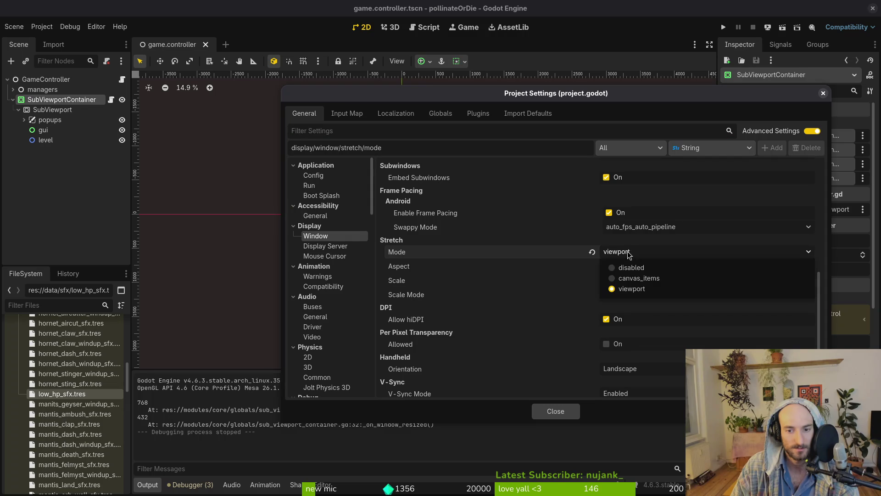
Try canvas_items stretch mode with aspect kept as keep, and test-run the game
{"action": "left_click", "coordinate": [647, 285]}
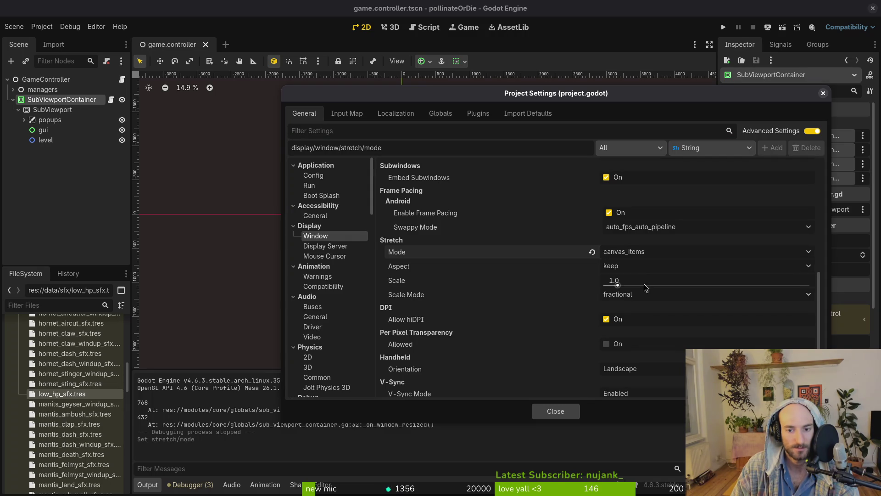
{"action": "left_click", "coordinate": [623, 266]}
{"action": "left_click", "coordinate": [625, 267]}
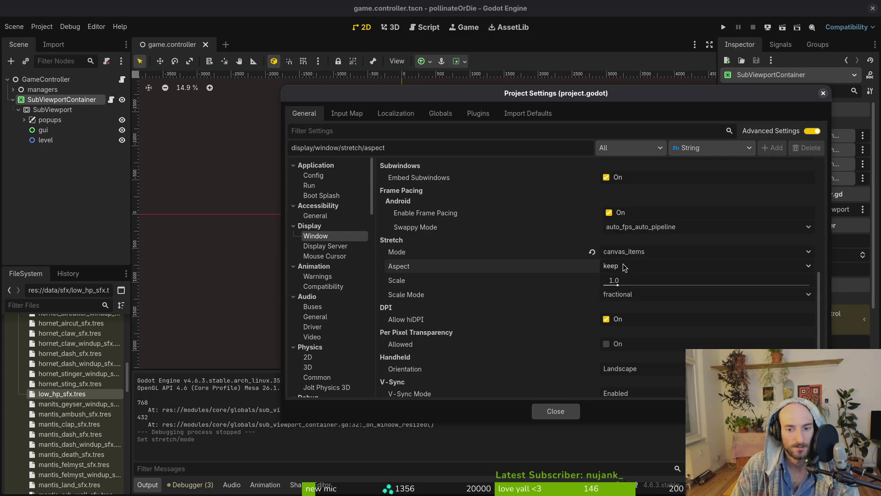
{"action": "left_click", "coordinate": [557, 411]}
{"action": "left_click", "coordinate": [724, 28]}
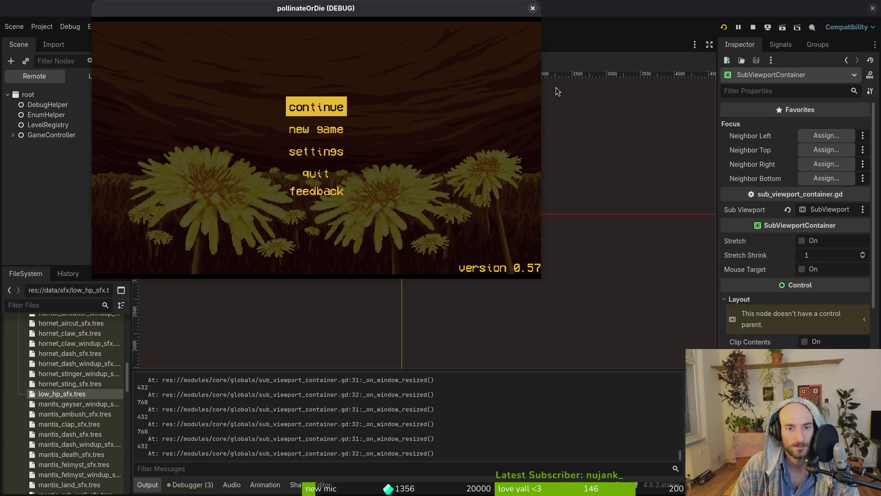
{"action": "left_click", "coordinate": [531, 8]}
Reopen Project Settings and set the window stretch mode back to viewport
{"action": "left_click", "coordinate": [41, 27]}
{"action": "left_click", "coordinate": [53, 42]}
{"action": "scroll", "coordinate": [565, 291], "scroll_direction": "down", "scroll_amount": 5}
{"action": "scroll", "coordinate": [642, 334], "scroll_direction": "down", "scroll_amount": 1}
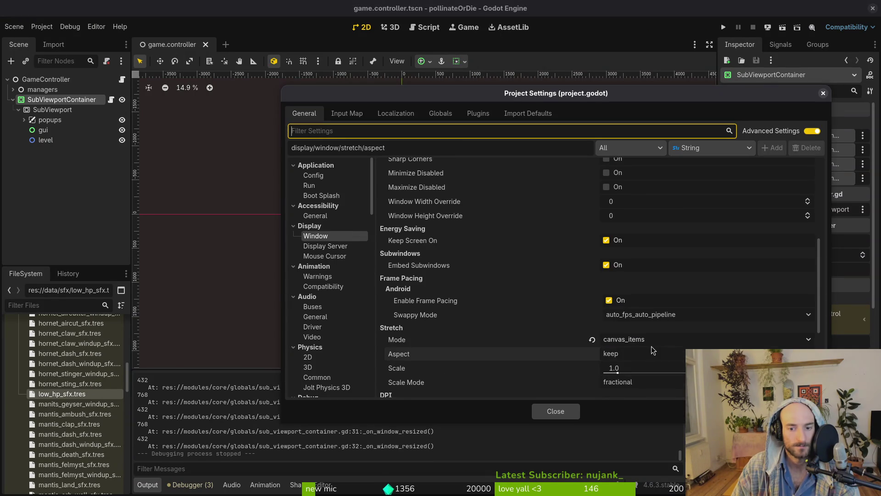
{"action": "left_click", "coordinate": [648, 340]}
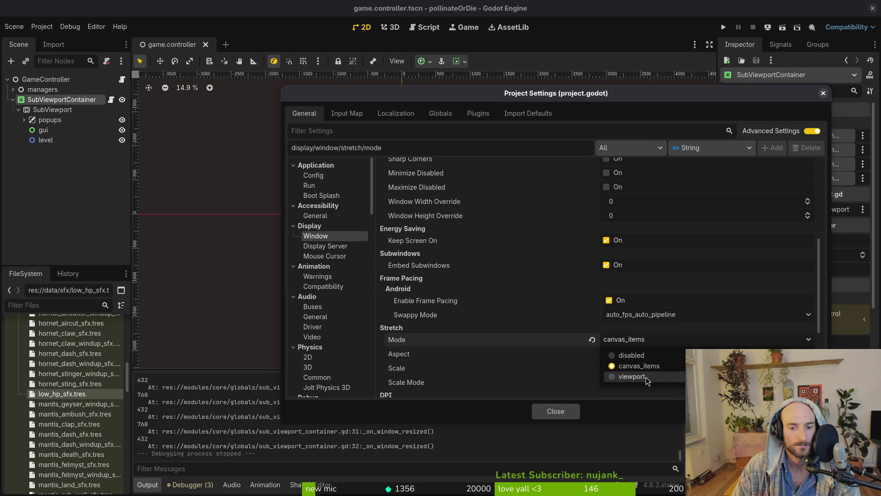
{"action": "left_click", "coordinate": [646, 379]}
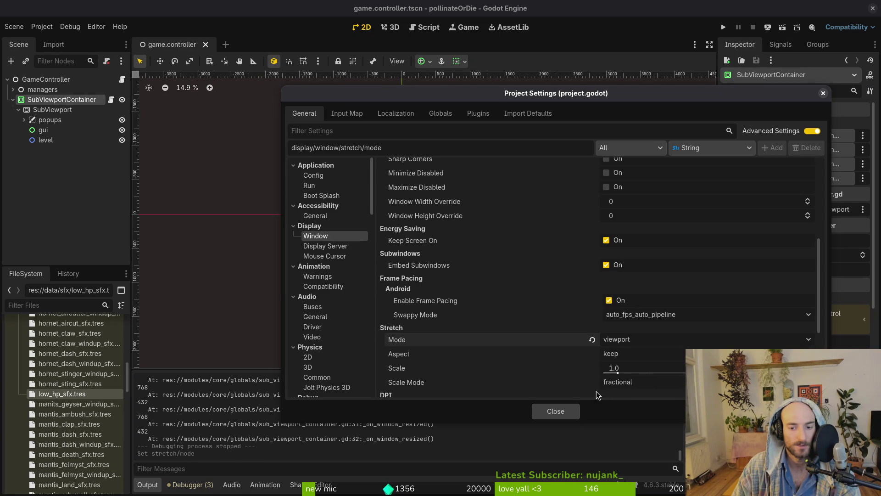
{"action": "left_click", "coordinate": [553, 409]}
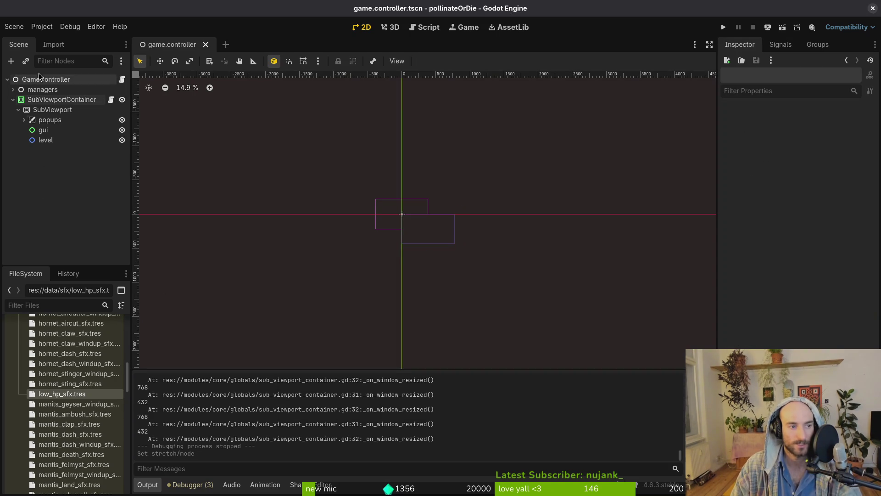
Add a TextureRect under GameController and place it above the SubViewportContainer
{"action": "left_click", "coordinate": [13, 100]}
{"action": "left_click", "coordinate": [46, 80]}
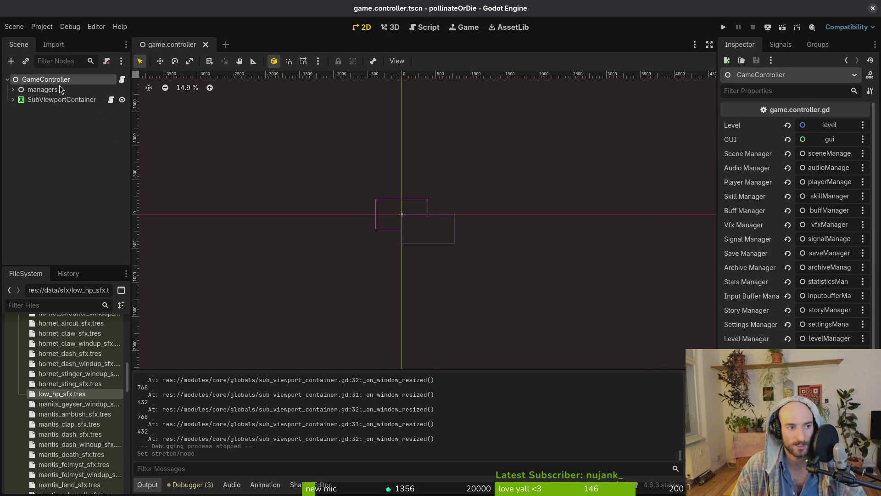
{"action": "key", "text": "ctrl+a"}
{"action": "type", "text": "texture"}
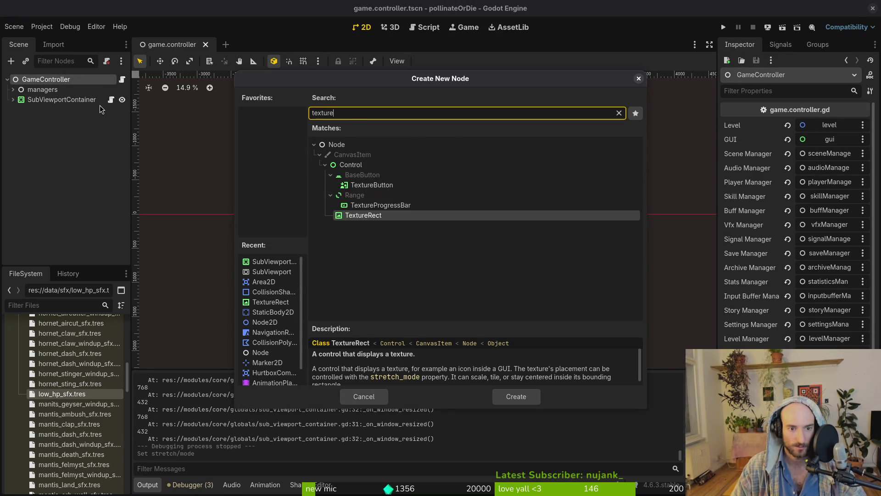
{"action": "key", "text": "Return"}
{"action": "mouse_move", "coordinate": [50, 110]}
{"action": "left_mouse_down"}
{"action": "mouse_move", "coordinate": [50, 96]}
{"action": "mouse_move", "coordinate": [43, 114]}
{"action": "mouse_move", "coordinate": [40, 106]}
{"action": "left_mouse_up"}
Move the SubViewport out and delete the SubViewportContainer
{"action": "left_click", "coordinate": [13, 109]}
{"action": "left_click", "coordinate": [52, 120]}
{"action": "left_click", "coordinate": [40, 151]}
{"action": "key", "text": "Delete"}
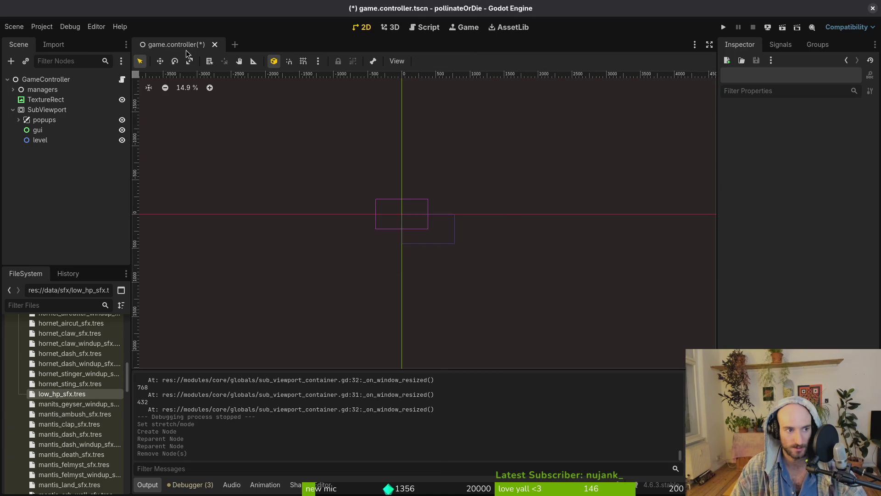
Give the TextureRect a new ViewportTexture sourced from SubViewport
{"action": "left_click", "coordinate": [46, 99]}
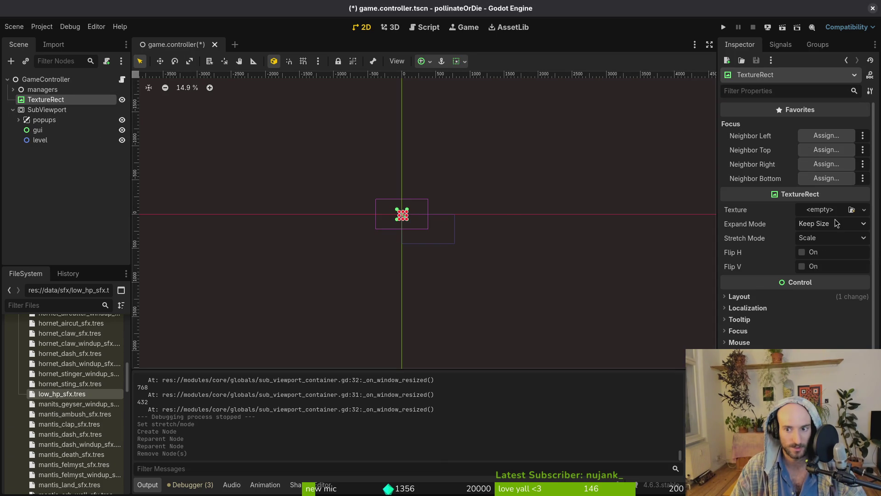
{"action": "left_click", "coordinate": [826, 213]}
{"action": "left_click", "coordinate": [784, 236]}
{"action": "left_click", "coordinate": [448, 179]}
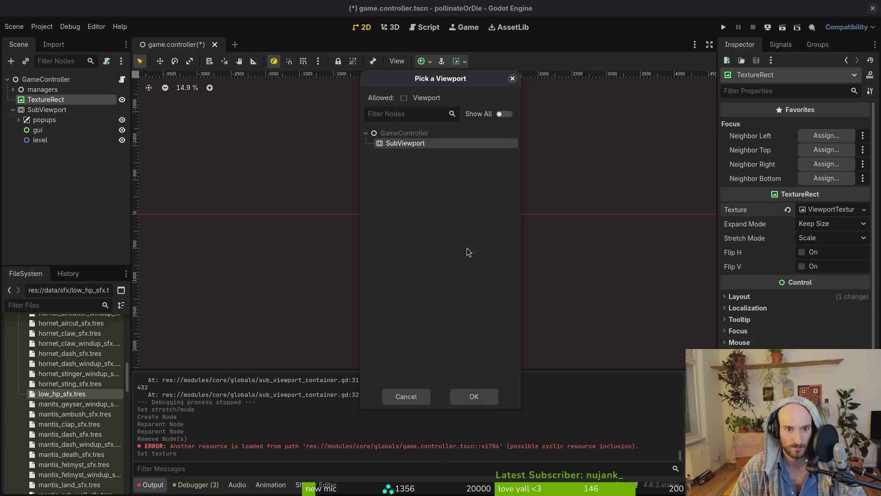
{"action": "left_click", "coordinate": [475, 396]}
{"action": "left_click", "coordinate": [10, 110]}
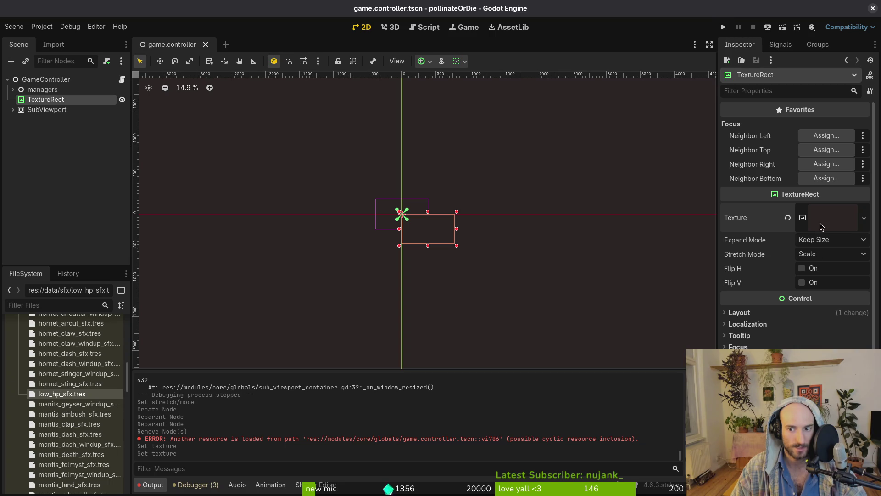
Set the TextureRect stretch mode to Keep and test-run the game in an enlarged window
{"action": "left_click", "coordinate": [823, 255]}
{"action": "left_click", "coordinate": [821, 290]}
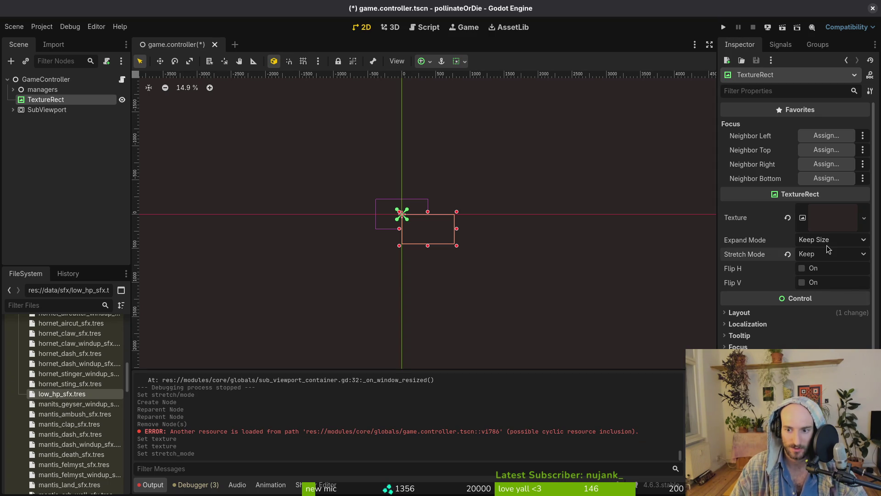
{"action": "left_click", "coordinate": [724, 27]}
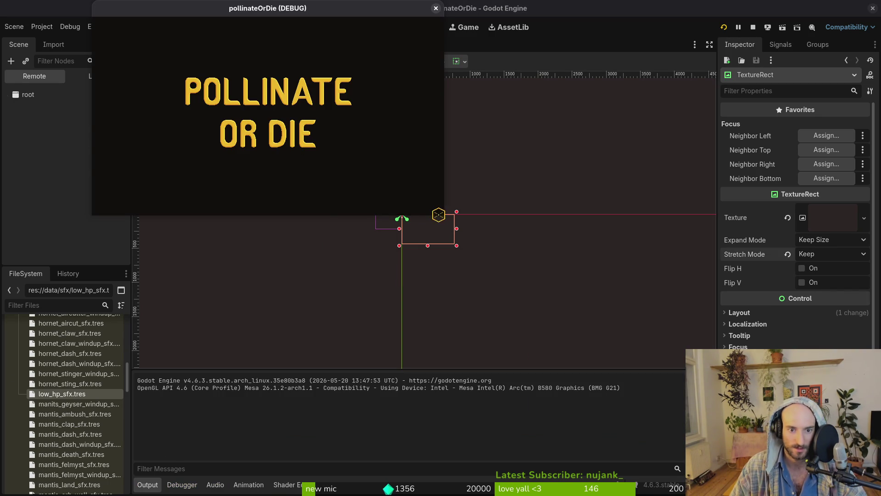
{"action": "left_click", "coordinate": [449, 222]}
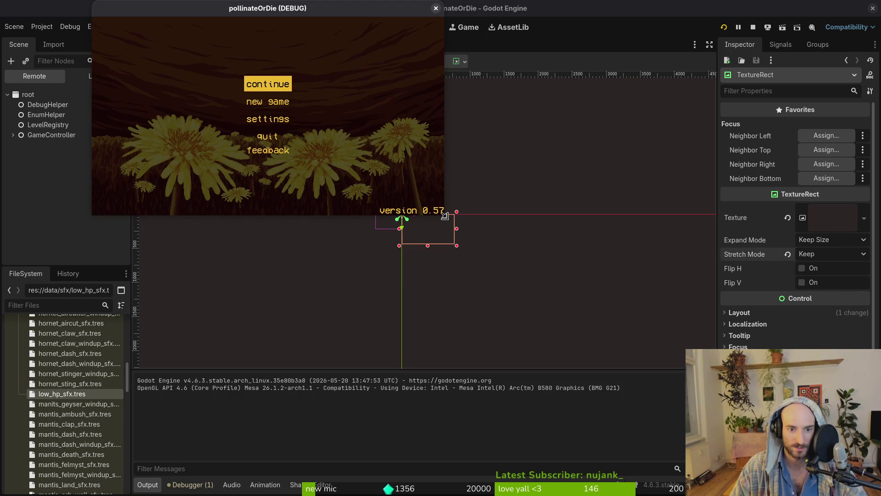
{"action": "left_click_drag", "start_coordinate": [445, 214], "coordinate": [671, 396]}
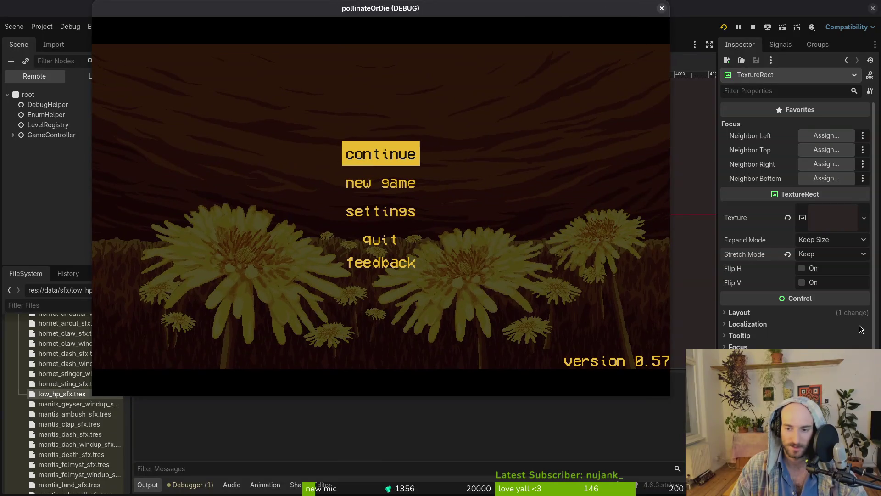
{"action": "left_click", "coordinate": [662, 8]}
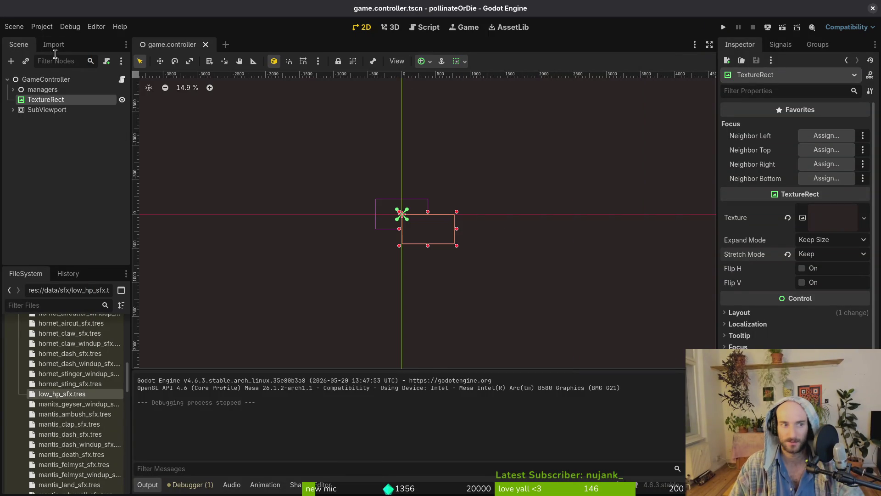
Set the project's window stretch mode to disabled in Project Settings
{"action": "left_click", "coordinate": [42, 26]}
{"action": "left_click", "coordinate": [57, 37]}
{"action": "scroll", "coordinate": [601, 321], "scroll_direction": "down", "scroll_amount": 10}
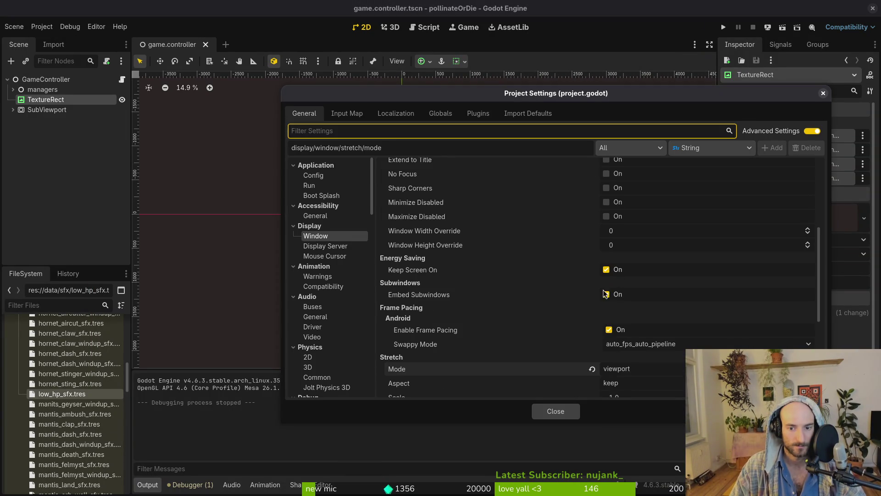
{"action": "left_click", "coordinate": [634, 281]}
{"action": "left_click", "coordinate": [633, 297]}
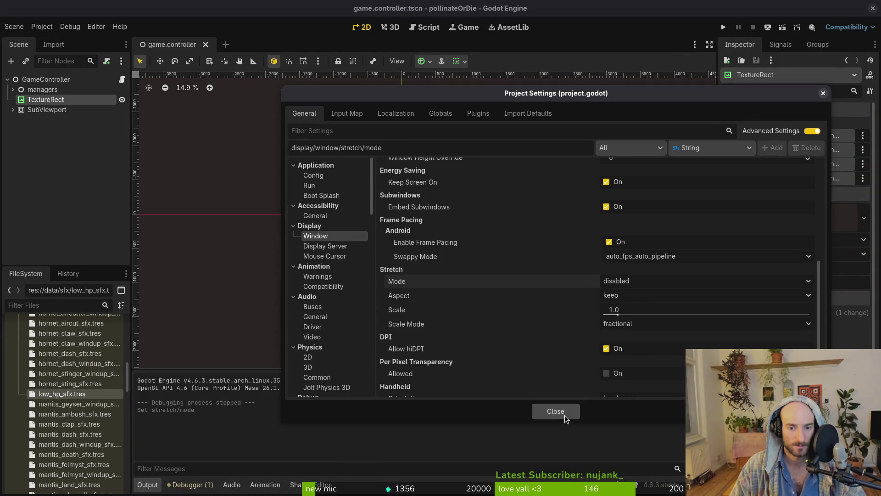
{"action": "left_click", "coordinate": [555, 411]}
Save and run the game with F5, resizing its window to test scaling
{"action": "key", "text": "F5"}
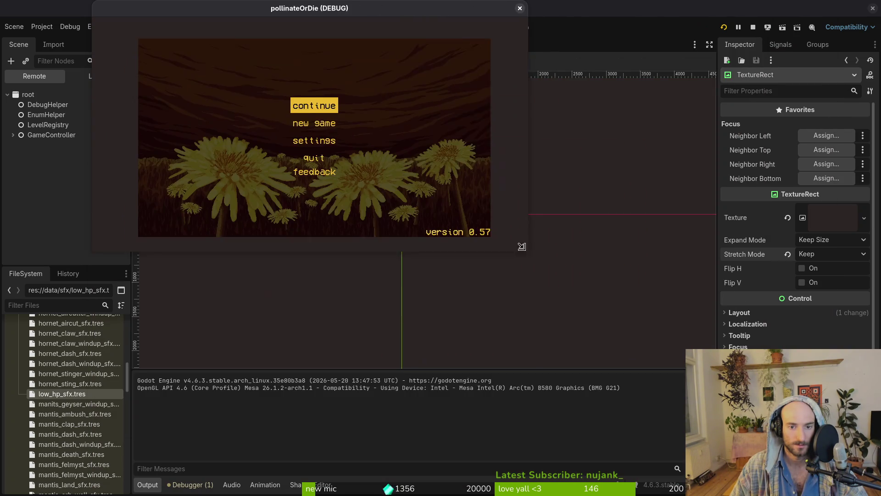
{"action": "mouse_move", "coordinate": [522, 247]}
{"action": "left_mouse_down"}
{"action": "mouse_move", "coordinate": [431, 157]}
{"action": "mouse_move", "coordinate": [828, 493]}
{"action": "left_mouse_up"}
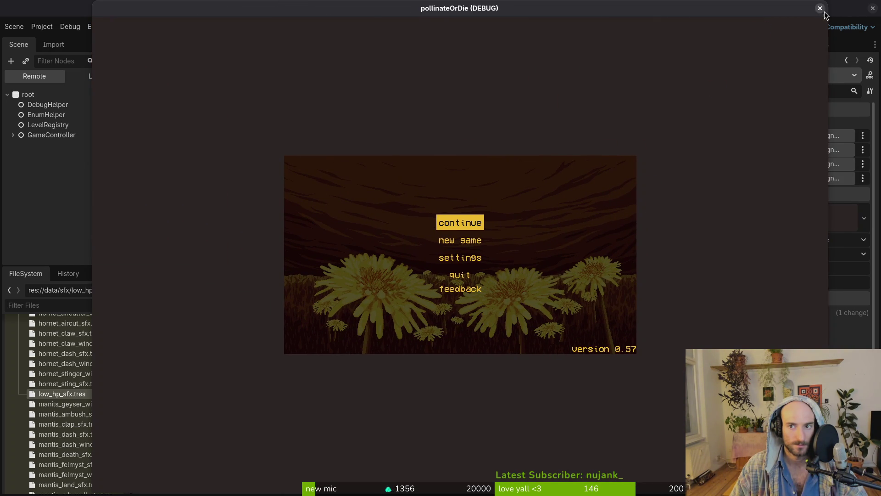
{"action": "left_click", "coordinate": [820, 9]}
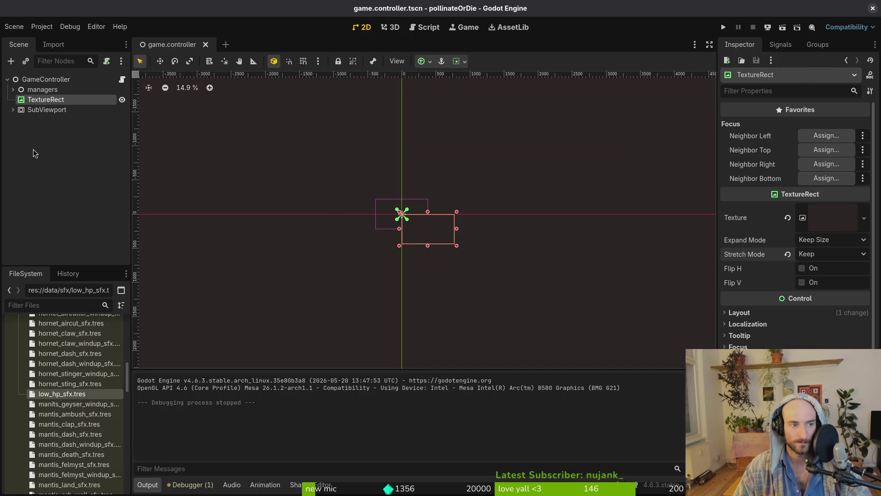
Inspect the SubViewport's children and the TextureRect in the scene tree
{"action": "left_click", "coordinate": [19, 110]}
{"action": "left_click", "coordinate": [13, 110]}
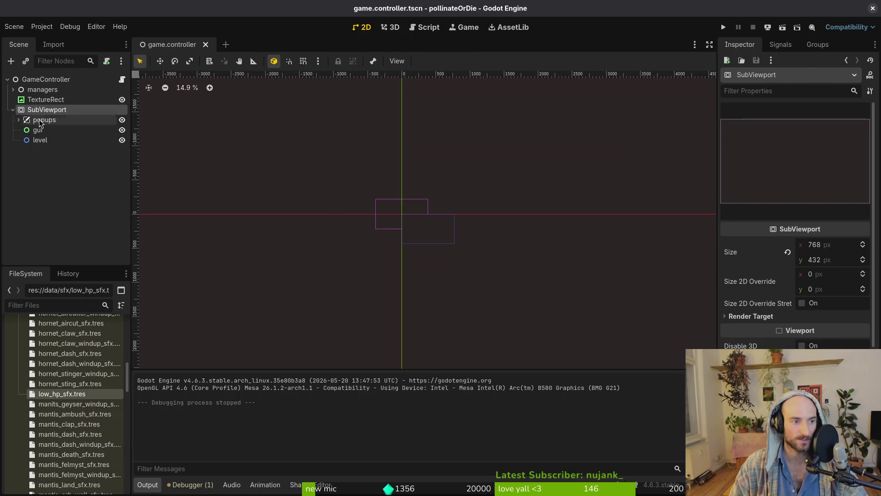
{"action": "left_click", "coordinate": [40, 100]}
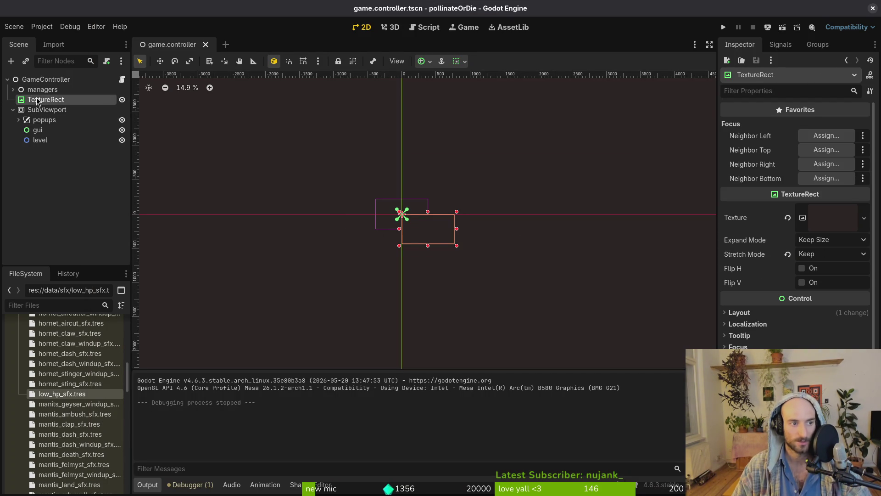
{"action": "left_click", "coordinate": [13, 110]}
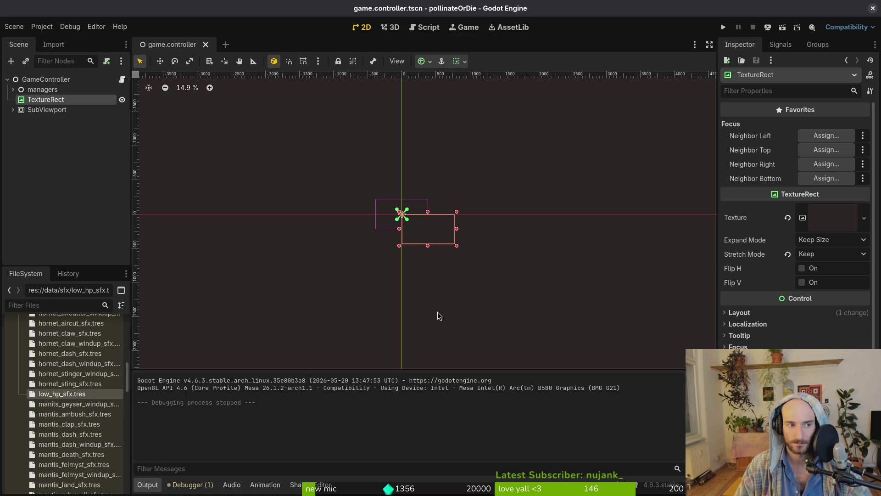
{"action": "left_click", "coordinate": [13, 110]}
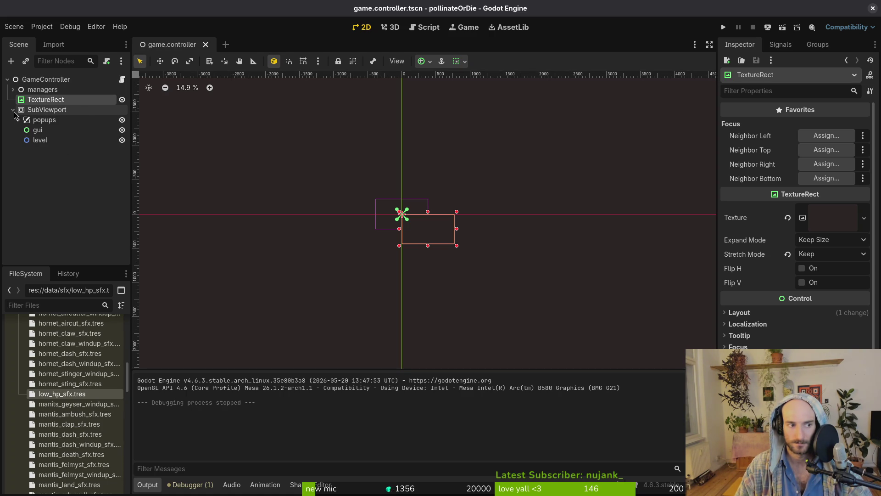
Anchor the TextureRect with the Full Rect preset and save the scene
{"action": "left_click", "coordinate": [756, 315]}
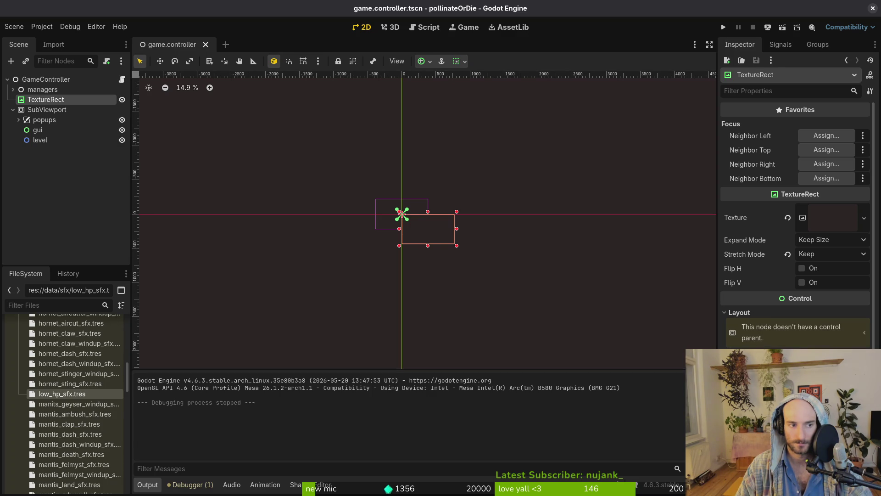
{"action": "left_click", "coordinate": [831, 354]}
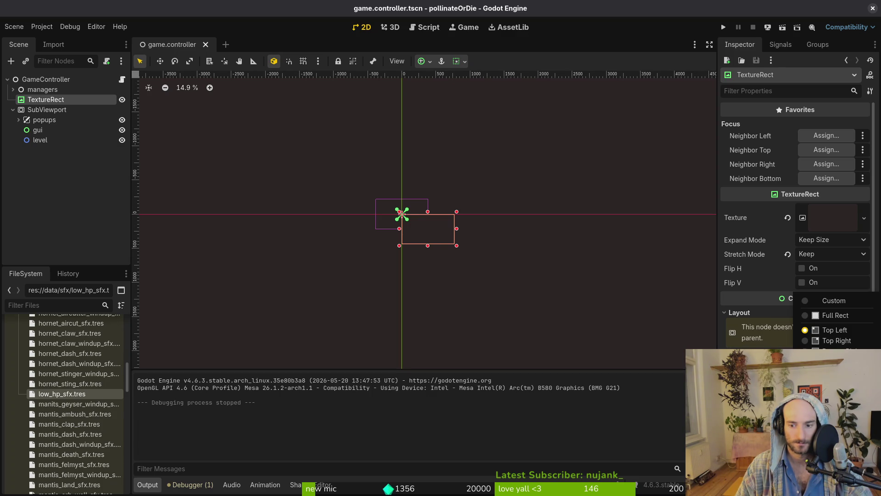
{"action": "left_click", "coordinate": [833, 315]}
{"action": "key", "text": "ctrl+s"}
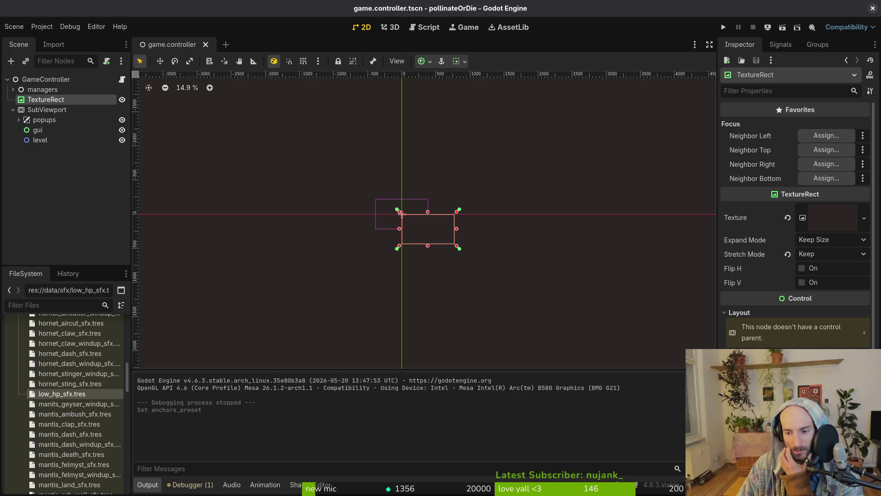
Confirm the Full Rect anchors, check the TextureRect's size and position, and launch the game
{"action": "scroll", "coordinate": [795, 230], "scroll_direction": "down", "scroll_amount": 2}
{"action": "scroll", "coordinate": [795, 221], "scroll_direction": "down", "scroll_amount": 4}
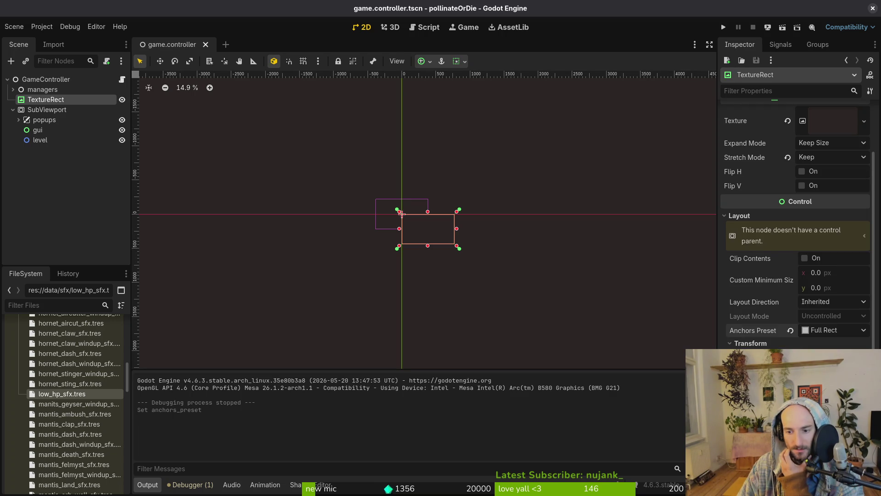
{"action": "left_click", "coordinate": [824, 282]}
{"action": "left_click", "coordinate": [826, 282]}
{"action": "left_click", "coordinate": [771, 294]}
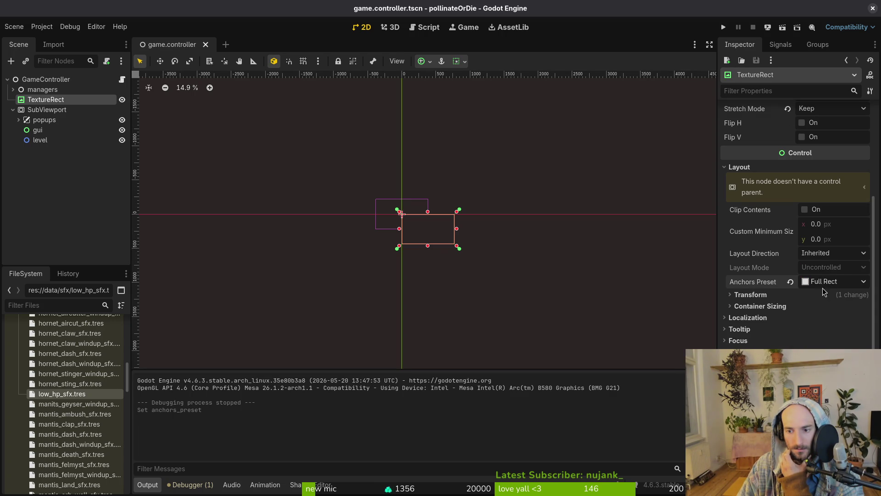
{"action": "left_click", "coordinate": [807, 297]}
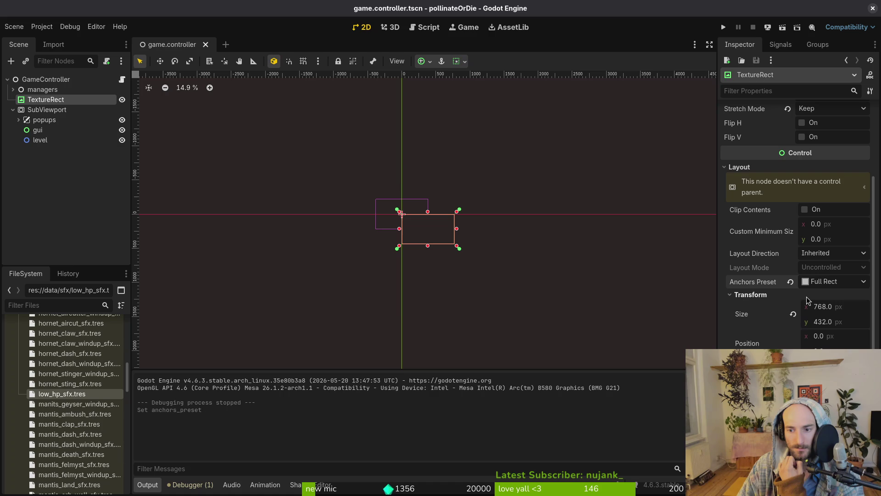
{"action": "left_click", "coordinate": [809, 297]}
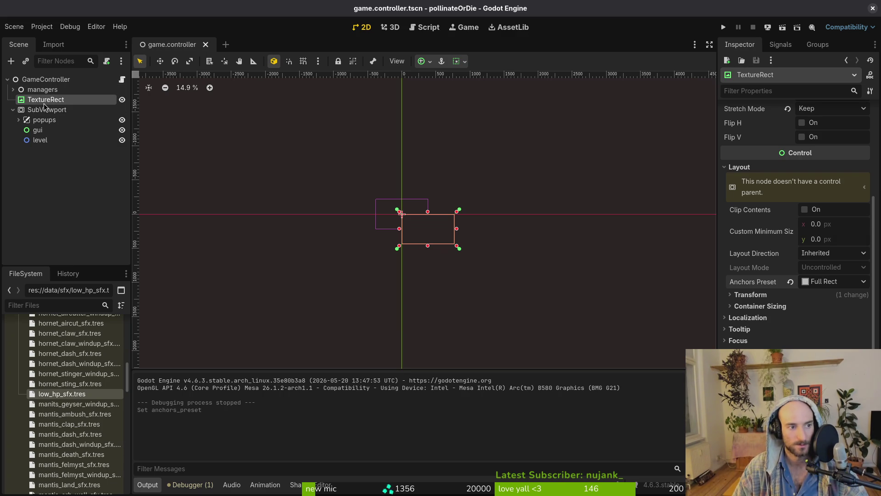
{"action": "left_click", "coordinate": [723, 27]}
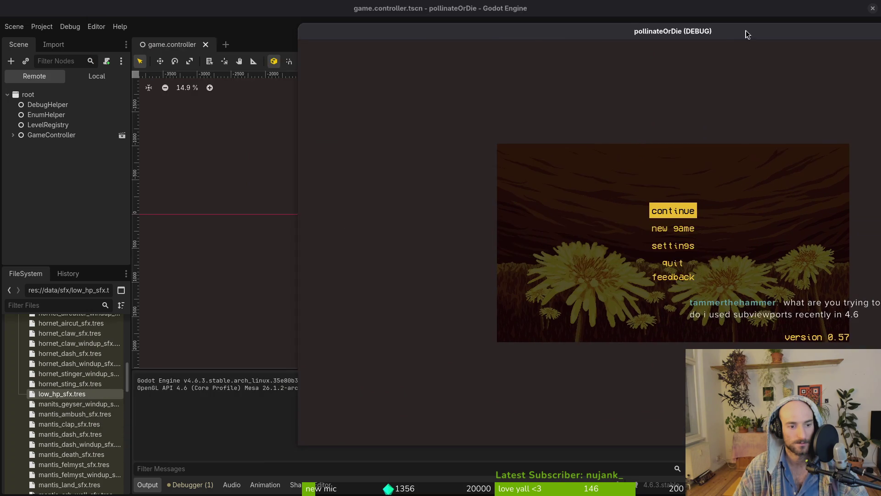
In sub_viewport_container.gd, change custom_minimum_size on the if line to sub_viewport.size
{"action": "key", "text": "alt+Tab"}
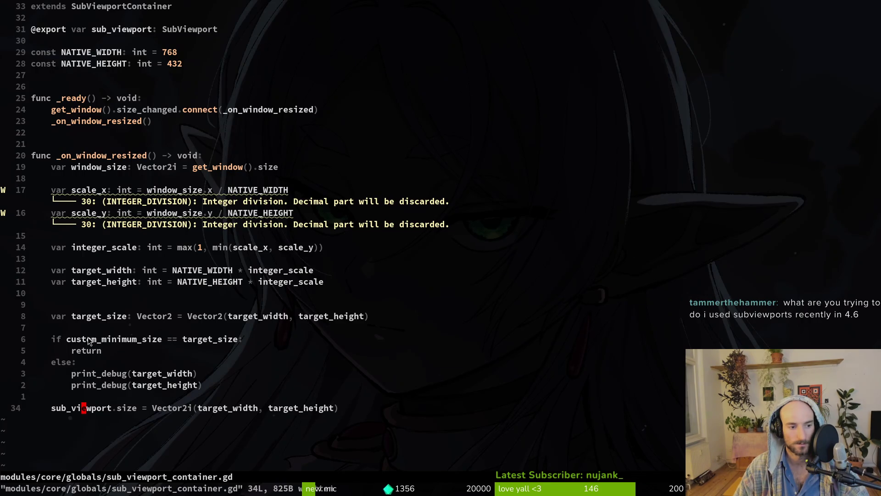
{"action": "left_click", "coordinate": [68, 340]}
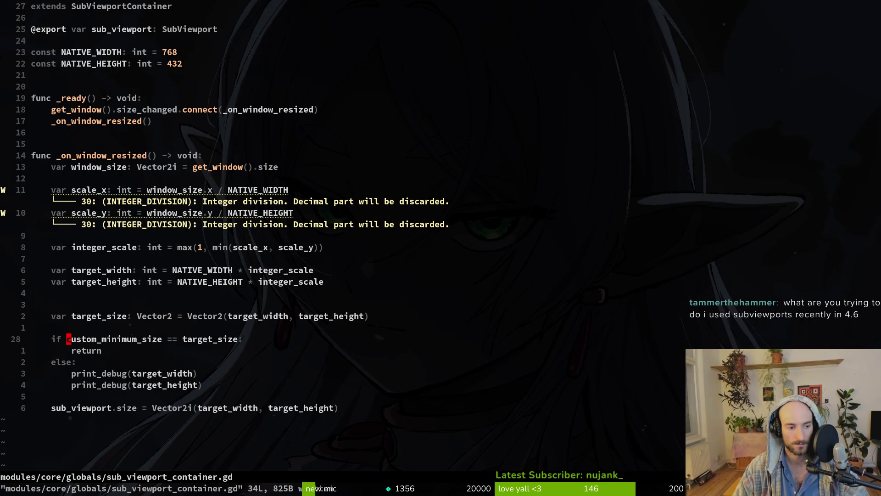
{"action": "type", "text": "ciwsub"}
{"action": "key", "text": "Return"}
{"action": "type", "text": ".z"}
{"action": "key", "text": "BackSpace"}
{"action": "type", "text": "size"}
{"action": "key", "text": "Escape"}
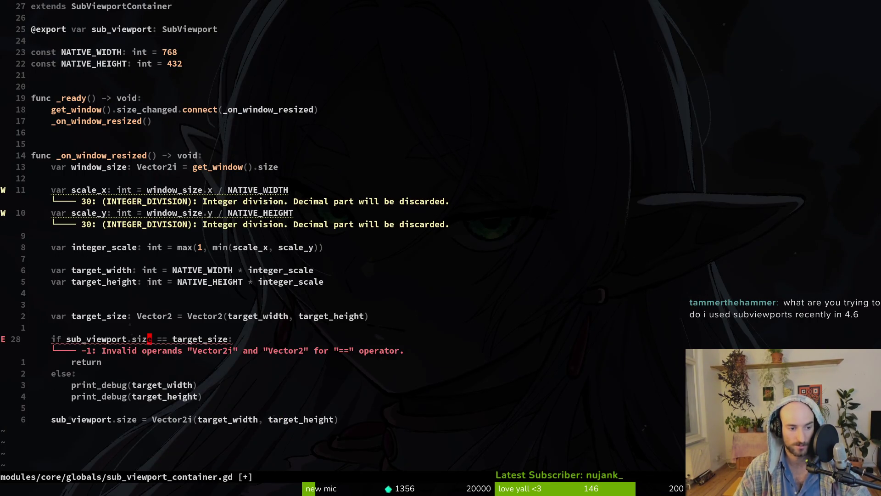
{"action": "key", "text": "a"}
{"action": "key", "text": "Escape"}
Undo back to custom_minimum_size and save the script with :w
{"action": "key", "text": "k"}
{"action": "key", "text": "k"}
{"action": "key", "text": "j"}
{"action": "key", "text": "j"}
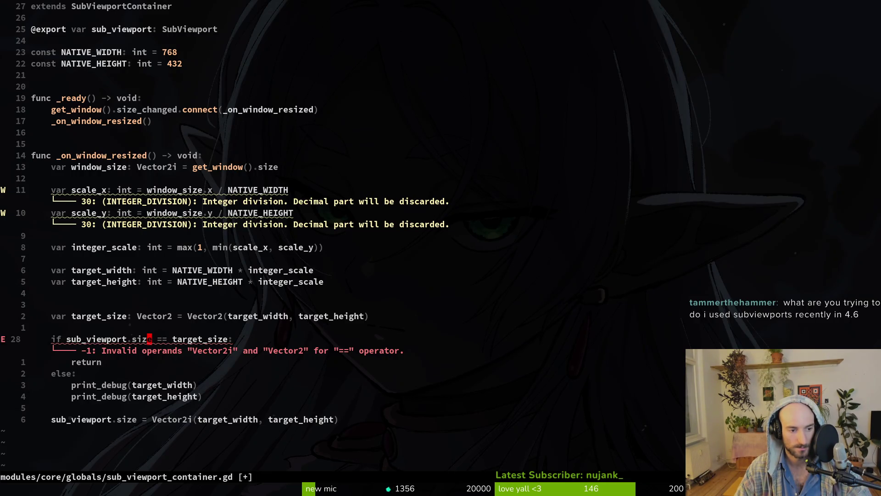
{"action": "key", "text": "u"}
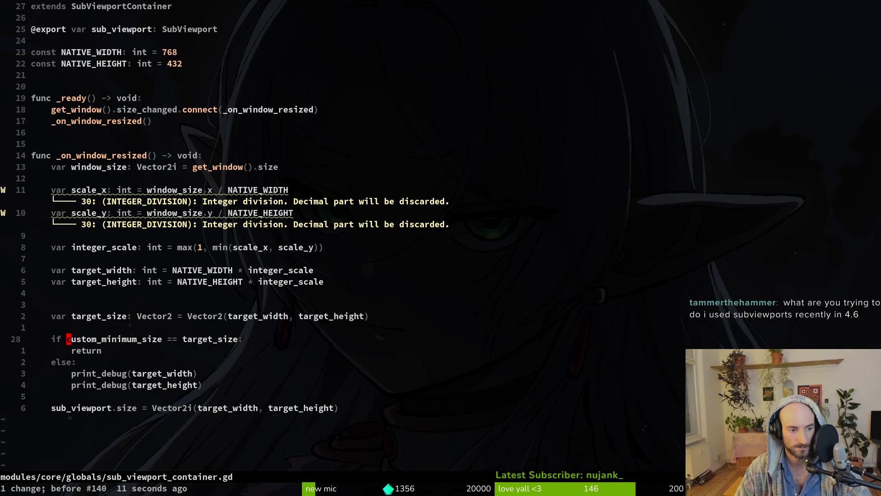
{"action": "type", "text": ":w"}
{"action": "key", "text": "Return"}
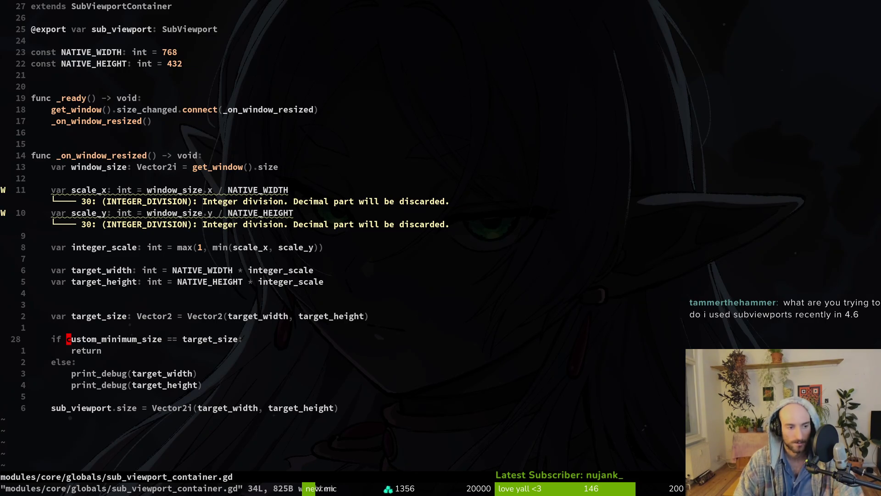
Run the game again with F5 and return to the scene's Local node tree
{"action": "key", "text": "F5"}
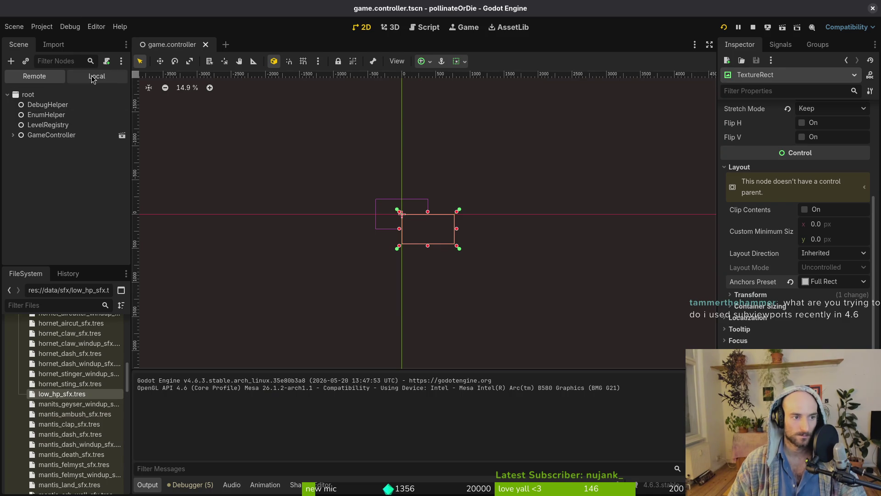
{"action": "left_click", "coordinate": [93, 79]}
{"action": "left_click", "coordinate": [11, 125]}
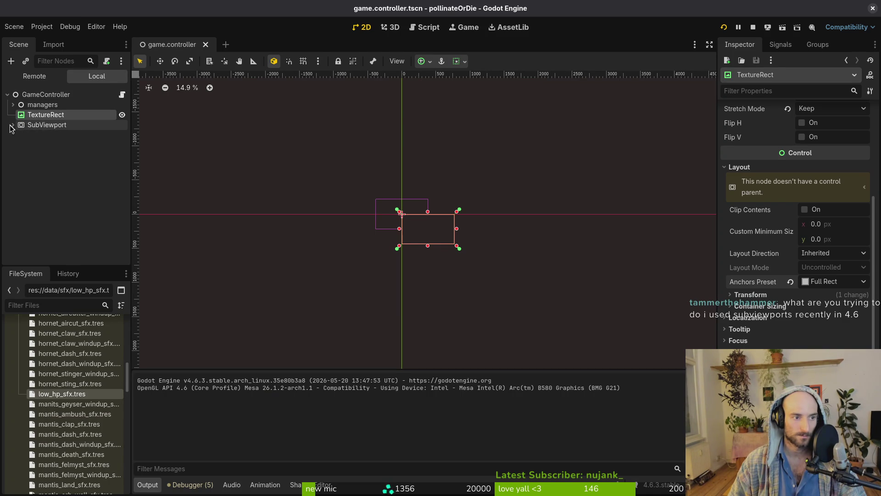
Move popups, gui and level out of SubViewport directly under GameController
{"action": "left_click", "coordinate": [13, 125]}
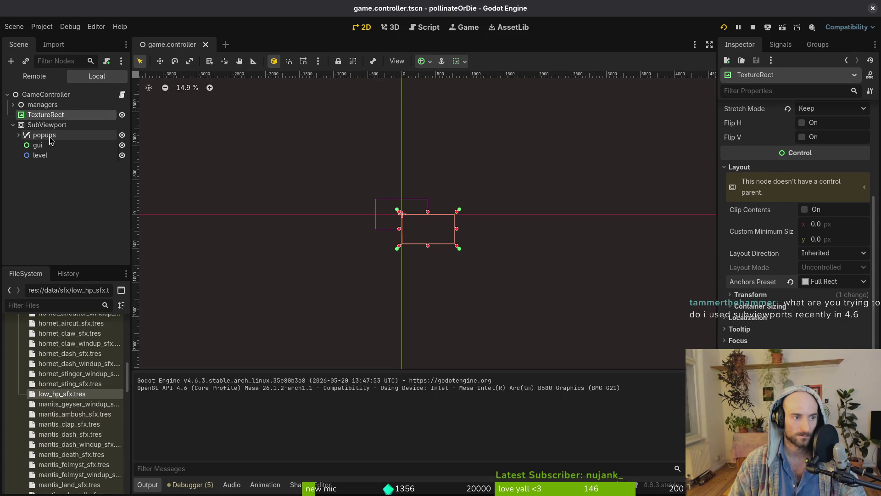
{"action": "left_click", "coordinate": [50, 136], "text": "shift"}
{"action": "left_click_drag", "start_coordinate": [43, 140], "coordinate": [50, 119]}
{"action": "left_click", "coordinate": [45, 95]}
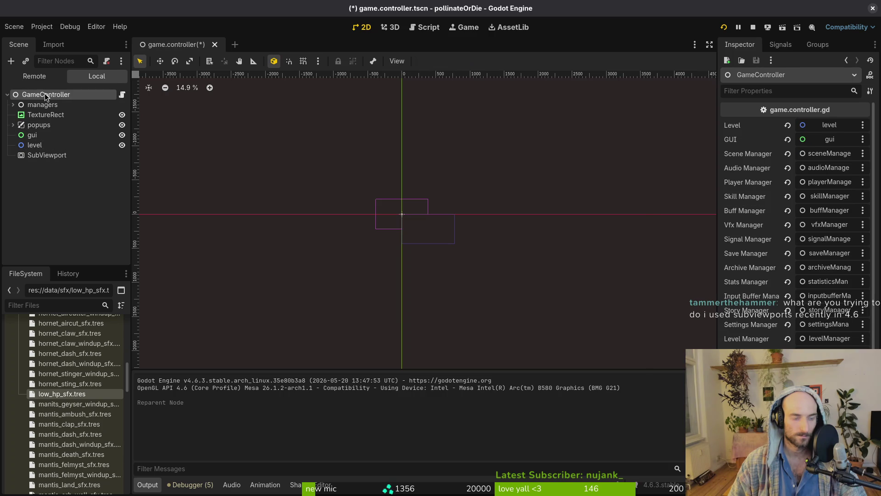
Add a SubViewportContainer under GameController and put the SubViewport inside it
{"action": "key", "text": "ctrl+a"}
{"action": "type", "text": "subviewportc"}
{"action": "key", "text": "Return"}
{"action": "left_click_drag", "start_coordinate": [54, 158], "coordinate": [68, 168]}
Delete the TextureRect node
{"action": "left_click", "coordinate": [35, 114]}
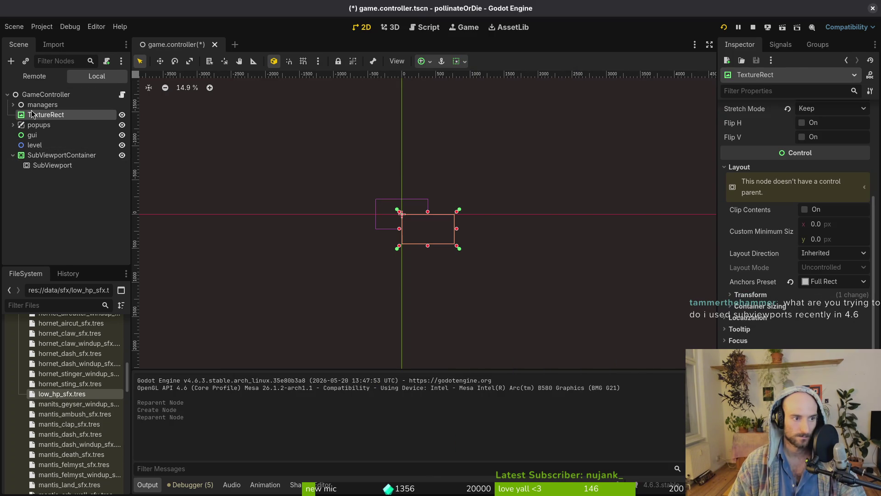
{"action": "key", "text": "Delete"}
{"action": "key", "text": "Return"}
Start attaching an existing script to the SubViewportContainer and browse for the file
{"action": "left_click", "coordinate": [94, 146]}
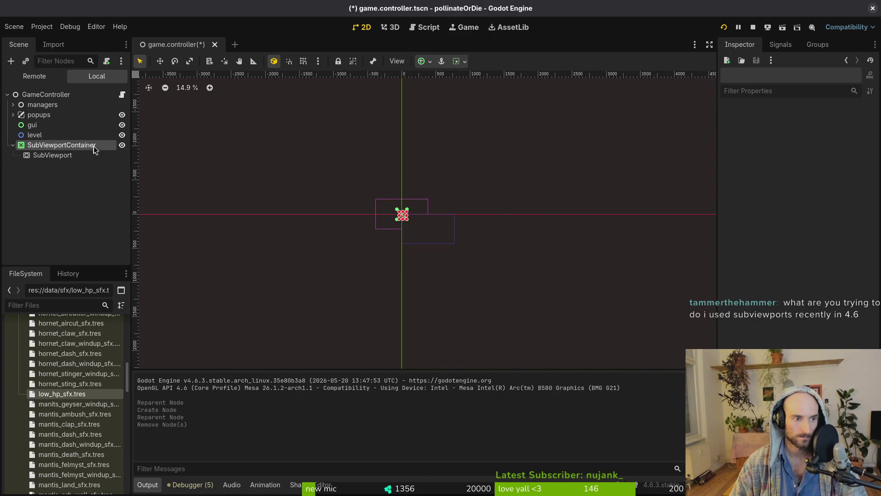
{"action": "key", "text": "ctrl+a"}
{"action": "key", "text": "Escape"}
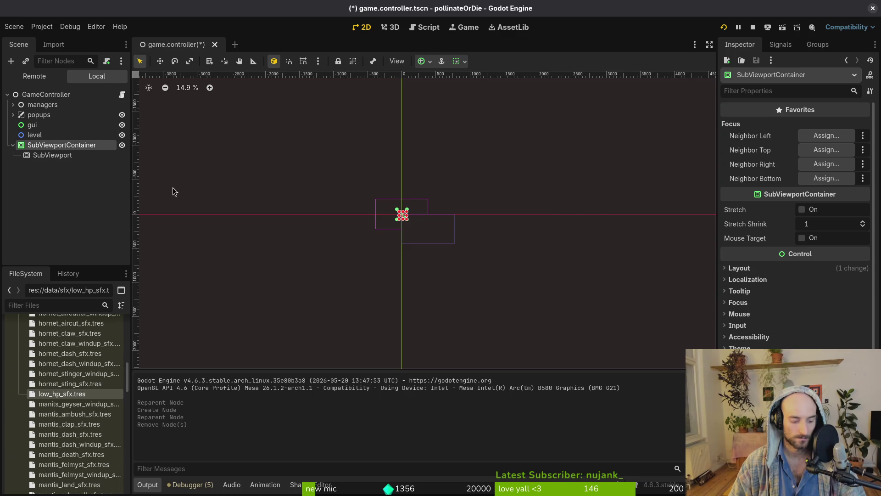
{"action": "key", "text": "ctrl+alt+a"}
{"action": "left_click", "coordinate": [540, 236]}
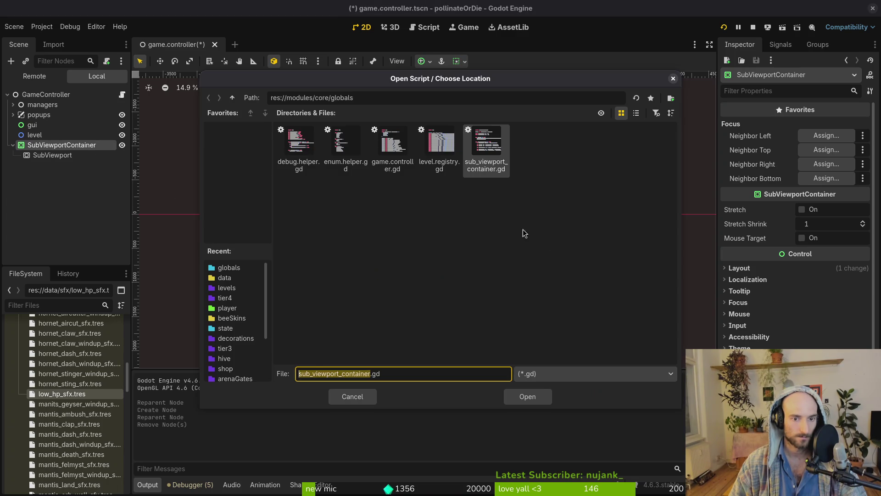
Load sub_viewport_container.gd onto the container and move popups, gui and level into SubViewport
{"action": "left_click", "coordinate": [546, 395]}
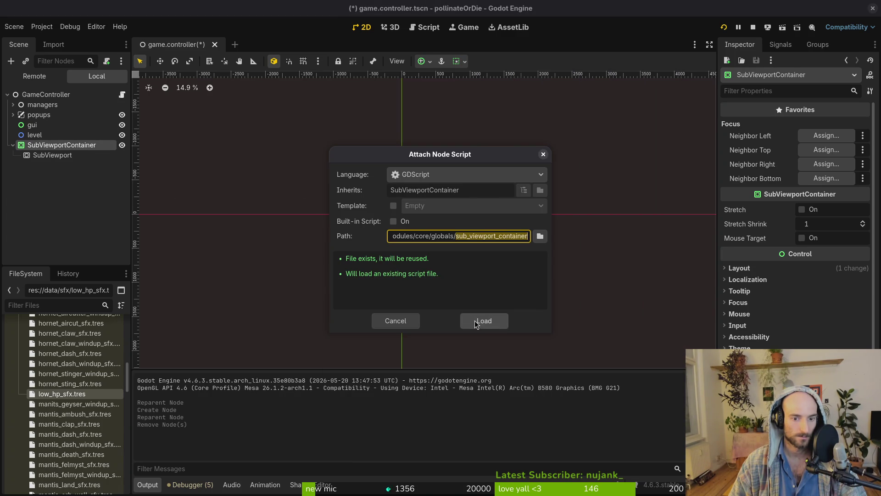
{"action": "left_click", "coordinate": [476, 320]}
{"action": "left_click", "coordinate": [32, 125]}
{"action": "left_click", "coordinate": [40, 136], "text": "shift"}
{"action": "left_click_drag", "start_coordinate": [40, 136], "coordinate": [60, 155]}
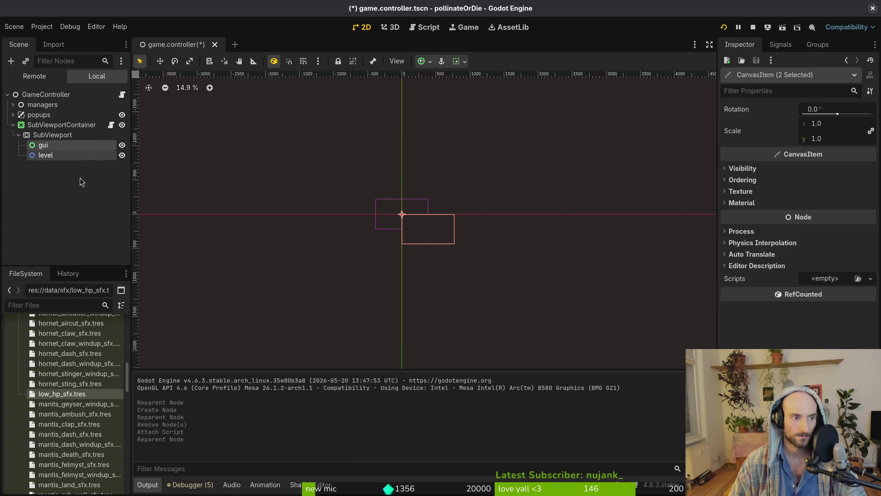
{"action": "left_click_drag", "start_coordinate": [46, 115], "coordinate": [66, 141]}
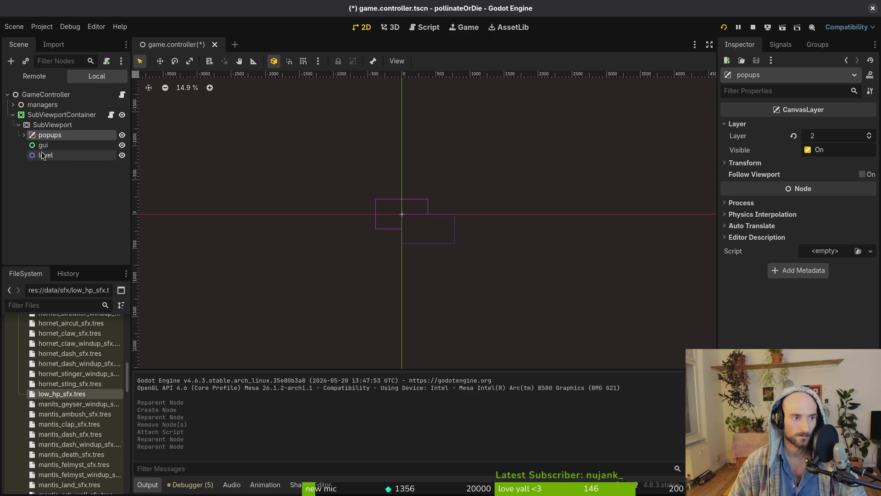
{"action": "left_click", "coordinate": [18, 127]}
Set the SubViewport's Default Texture Filter to Nearest and save the scene
{"action": "left_click", "coordinate": [41, 122]}
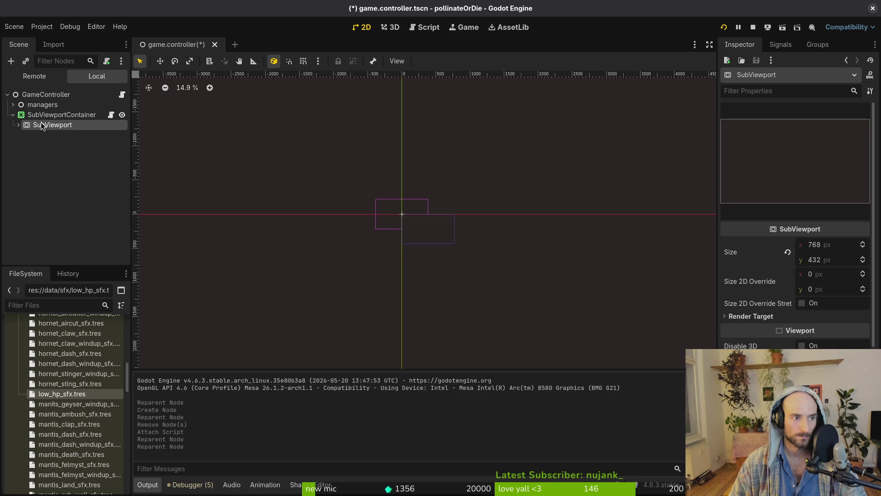
{"action": "scroll", "coordinate": [761, 277], "scroll_direction": "down", "scroll_amount": 5}
{"action": "left_click", "coordinate": [756, 258]}
{"action": "left_click", "coordinate": [820, 270]}
{"action": "left_click", "coordinate": [827, 286]}
{"action": "left_click", "coordinate": [814, 270]}
{"action": "left_click", "coordinate": [751, 258]}
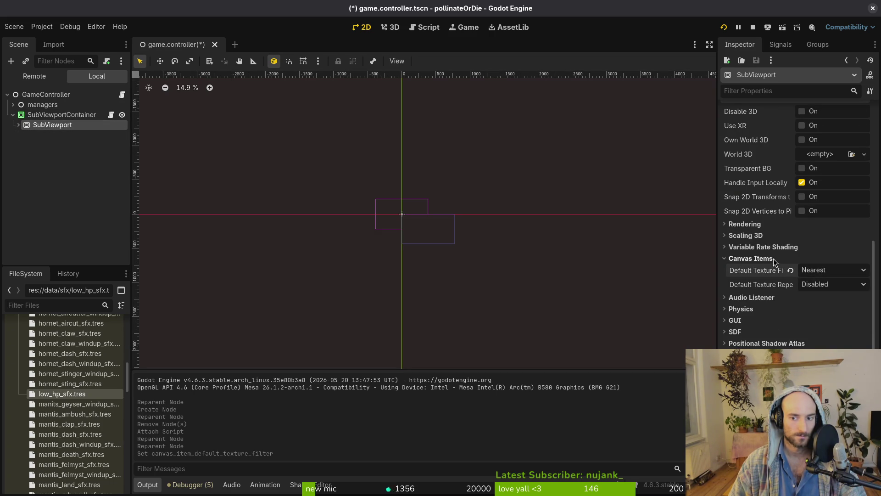
{"action": "left_click", "coordinate": [750, 258]}
{"action": "key", "text": "ctrl+s"}
{"action": "left_click", "coordinate": [13, 116]}
{"action": "left_click", "coordinate": [13, 119]}
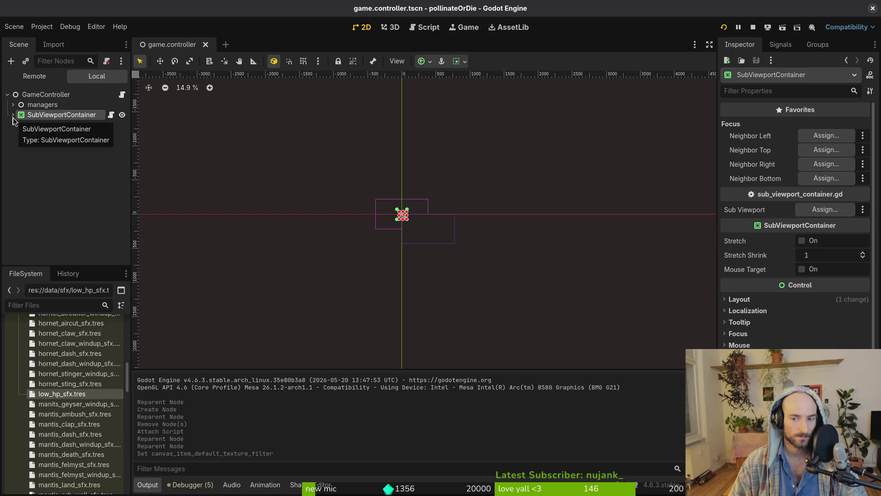
Anchor the SubViewportContainer to the top left and set its custom minimum size
{"action": "scroll", "coordinate": [395, 213], "scroll_direction": "up", "scroll_amount": 6}
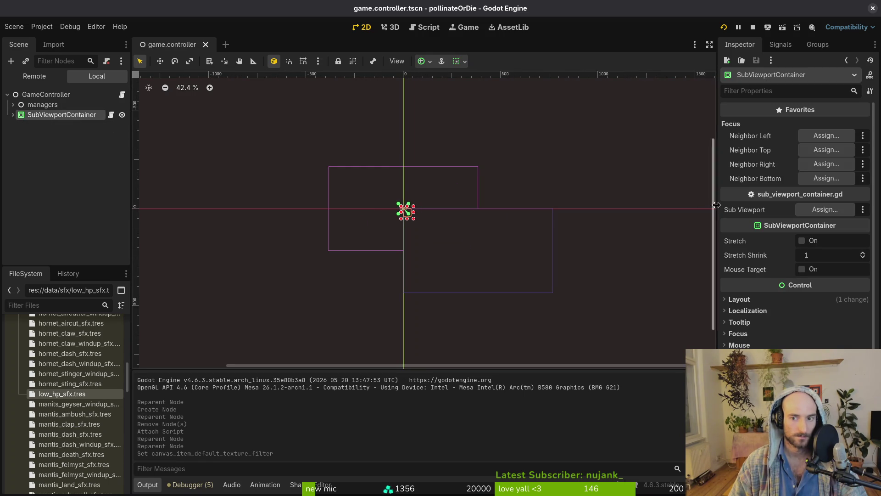
{"action": "left_click", "coordinate": [757, 300]}
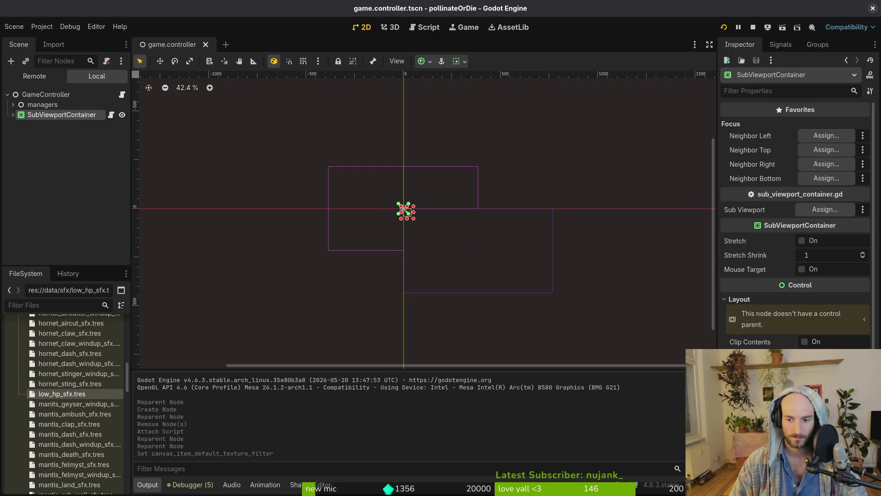
{"action": "left_click", "coordinate": [831, 367]}
{"action": "left_click", "coordinate": [826, 317]}
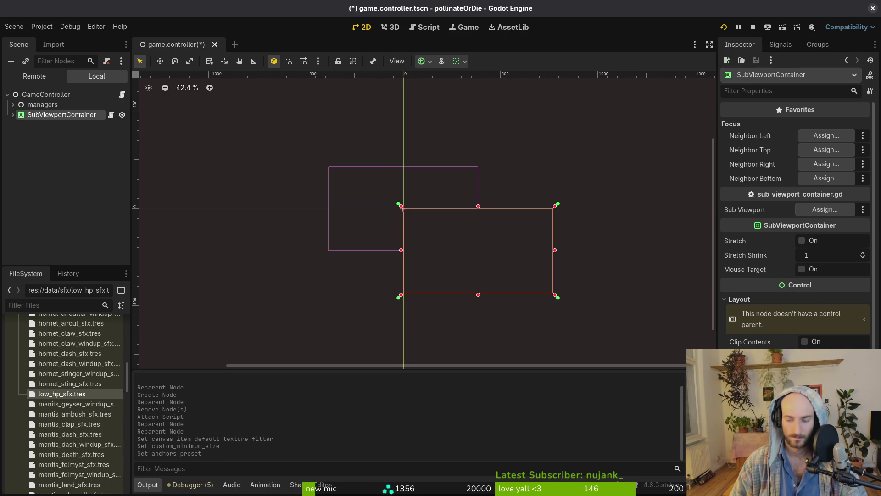
{"action": "left_click", "coordinate": [402, 207]}
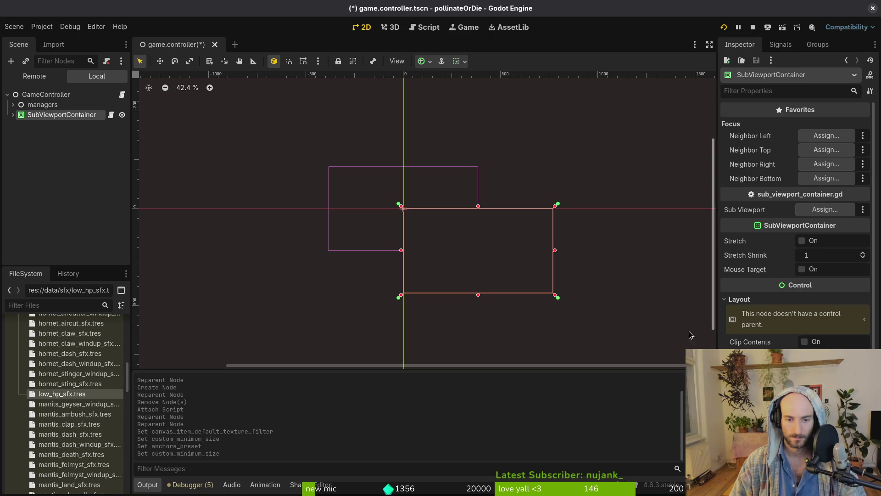
Expand the tree to check SubViewport's size, then start adding a node under GameController
{"action": "left_click", "coordinate": [14, 116]}
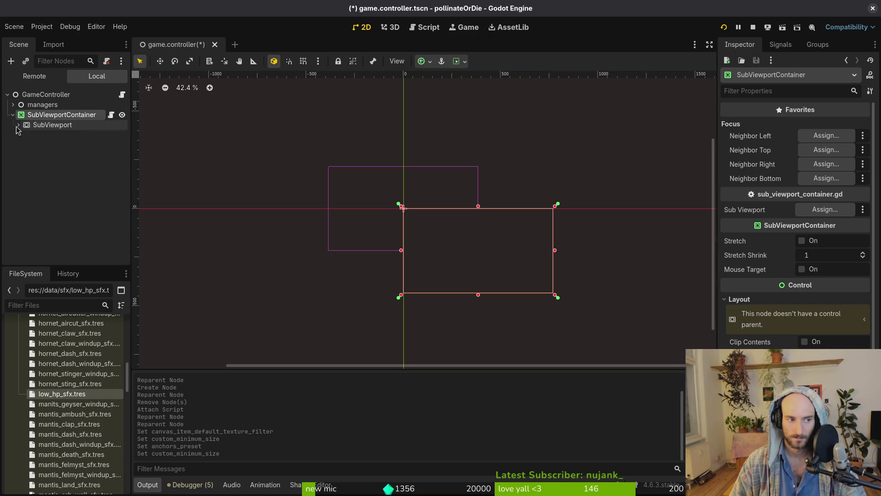
{"action": "left_click", "coordinate": [18, 125]}
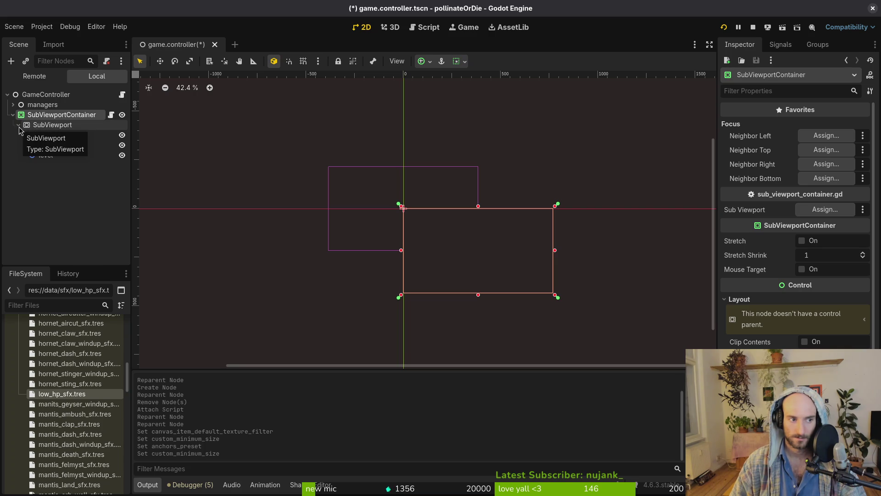
{"action": "left_click", "coordinate": [46, 125]}
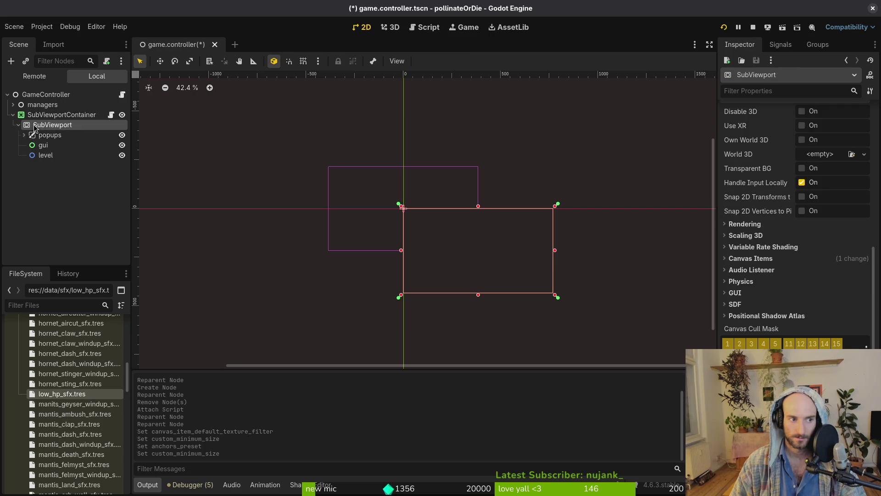
{"action": "scroll", "coordinate": [781, 275], "scroll_direction": "up", "scroll_amount": 5}
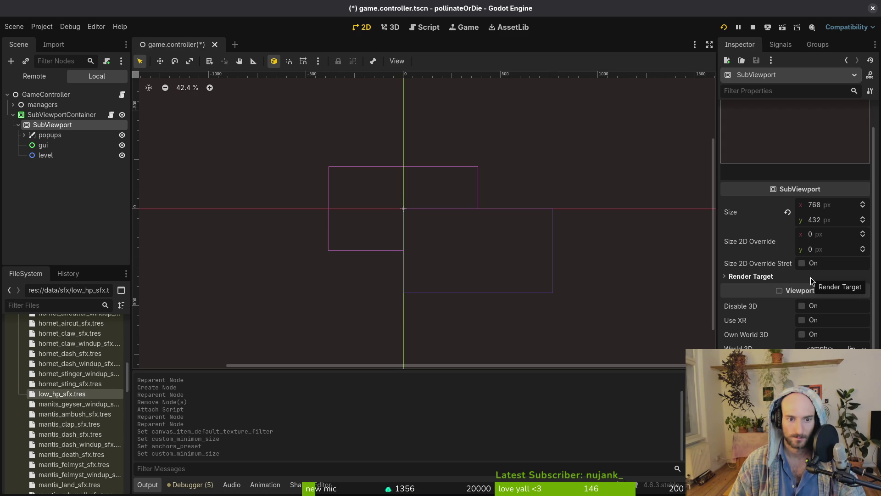
{"action": "left_click", "coordinate": [61, 96]}
{"action": "key", "text": "ctrl+a"}
Add a ColorRect as GameController's first child and anchor it to fill the frame
{"action": "type", "text": "colrect"}
{"action": "key", "text": "Return"}
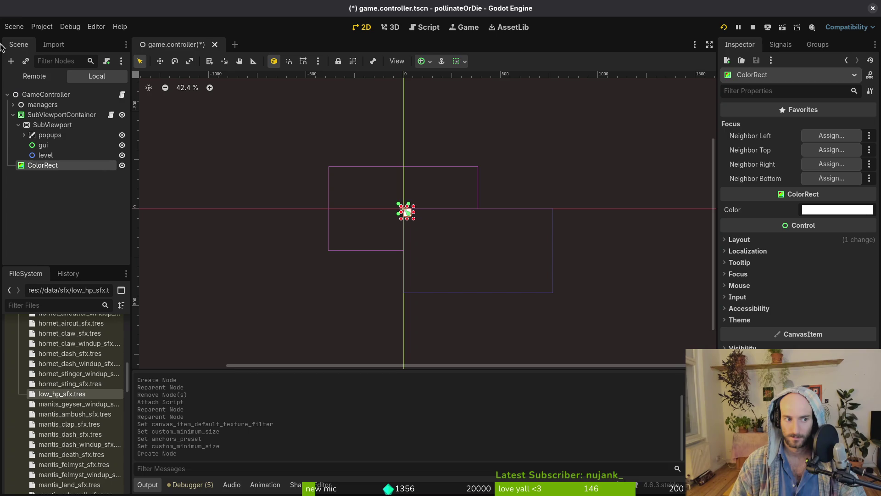
{"action": "left_click_drag", "start_coordinate": [69, 166], "coordinate": [76, 110]}
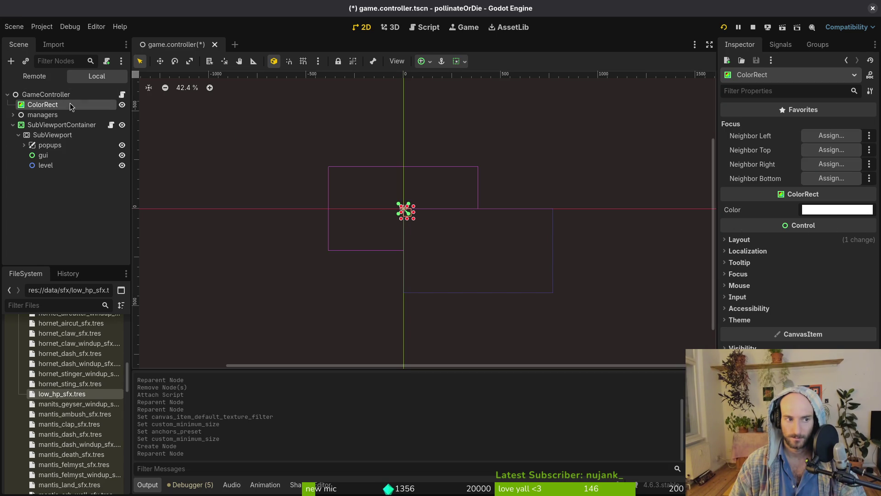
{"action": "left_click", "coordinate": [750, 240]}
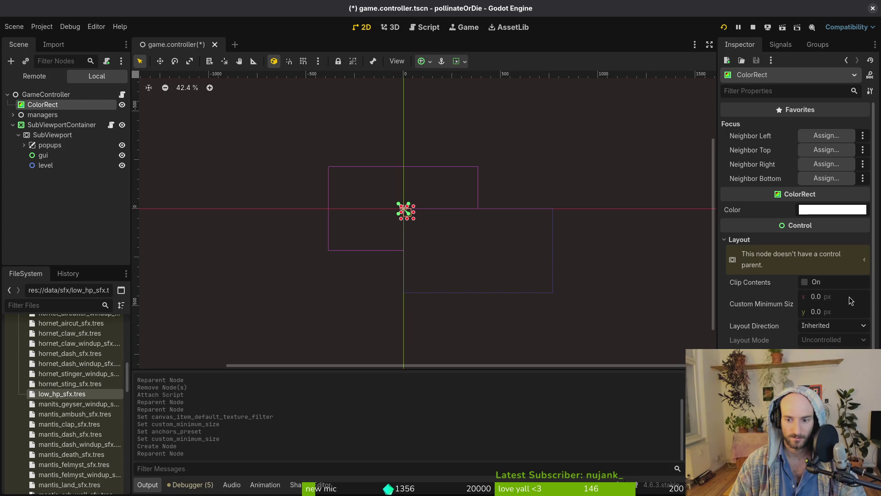
{"action": "left_click", "coordinate": [840, 338]}
{"action": "left_click", "coordinate": [836, 315]}
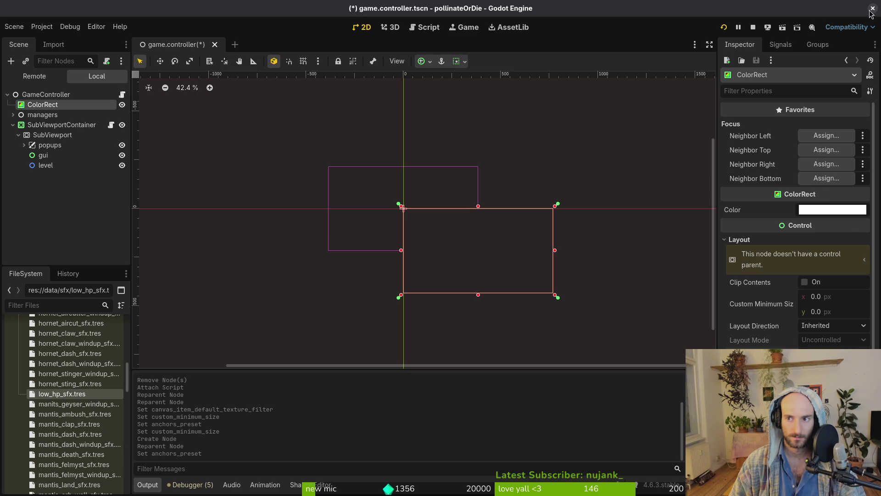
Stop the game, then resize and reposition the ColorRect to frame the game view
{"action": "key", "text": "F8"}
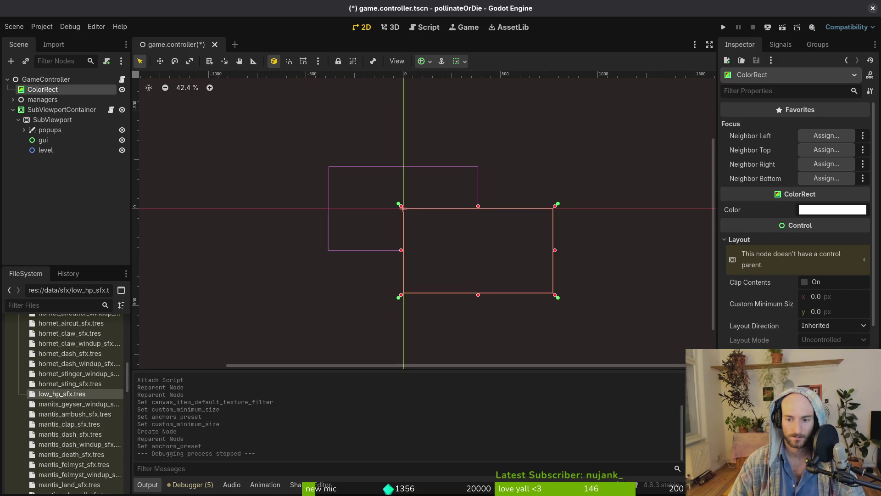
{"action": "mouse_move", "coordinate": [817, 367]}
{"action": "left_mouse_down"}
{"action": "mouse_move", "coordinate": [844, 367]}
{"action": "mouse_move", "coordinate": [863, 381]}
{"action": "left_mouse_up"}
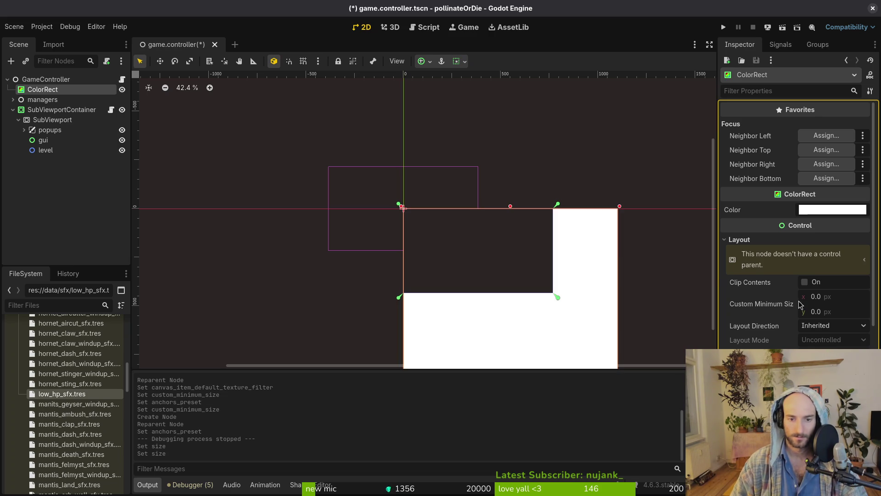
{"action": "mouse_move", "coordinate": [543, 334]}
{"action": "left_mouse_down"}
{"action": "mouse_move", "coordinate": [555, 277]}
{"action": "mouse_move", "coordinate": [547, 266]}
{"action": "left_mouse_up"}
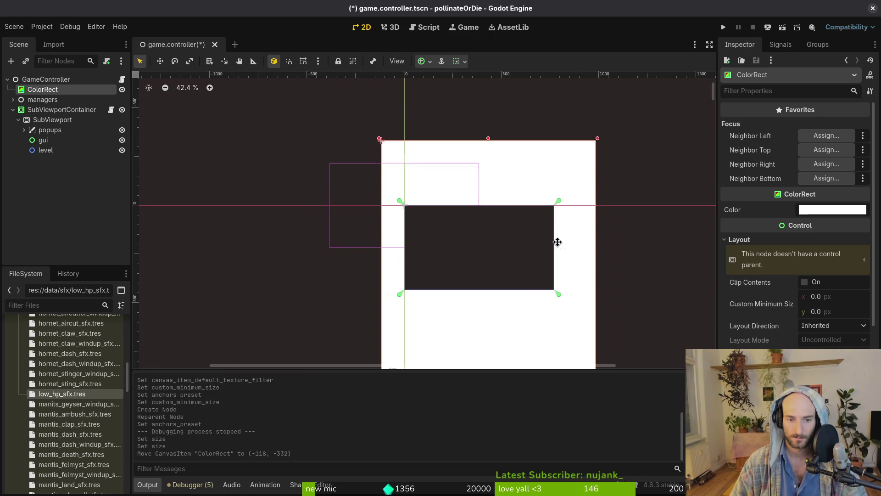
{"action": "scroll", "coordinate": [571, 257], "scroll_direction": "right", "scroll_amount": 5}
{"action": "scroll", "coordinate": [519, 243], "scroll_direction": "down", "scroll_amount": 2}
{"action": "left_click_drag", "start_coordinate": [464, 301], "coordinate": [467, 277]}
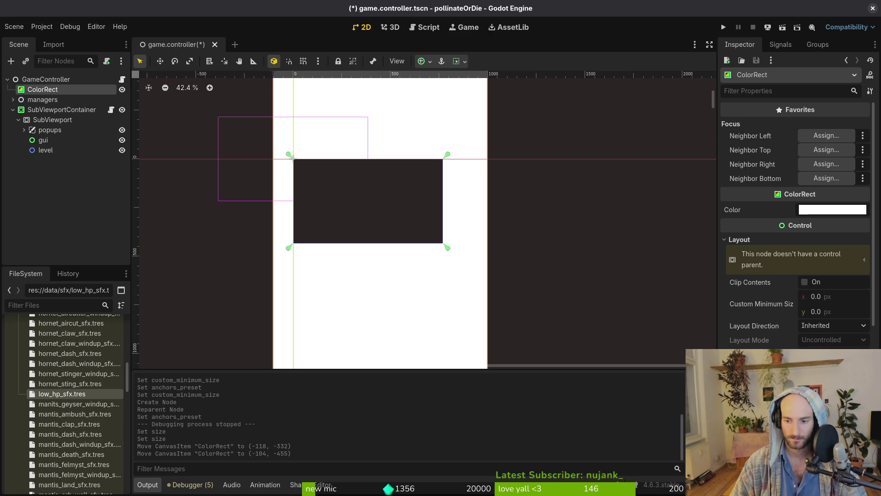
{"action": "left_click_drag", "start_coordinate": [845, 381], "coordinate": [831, 380]}
{"action": "mouse_move", "coordinate": [469, 219]}
{"action": "left_mouse_down"}
{"action": "mouse_move", "coordinate": [480, 262]}
{"action": "mouse_move", "coordinate": [468, 253]}
{"action": "left_mouse_up"}
Save the scene, collapse SubViewportContainer's children, and run the game
{"action": "key", "text": "ctrl+s"}
{"action": "left_click", "coordinate": [44, 195]}
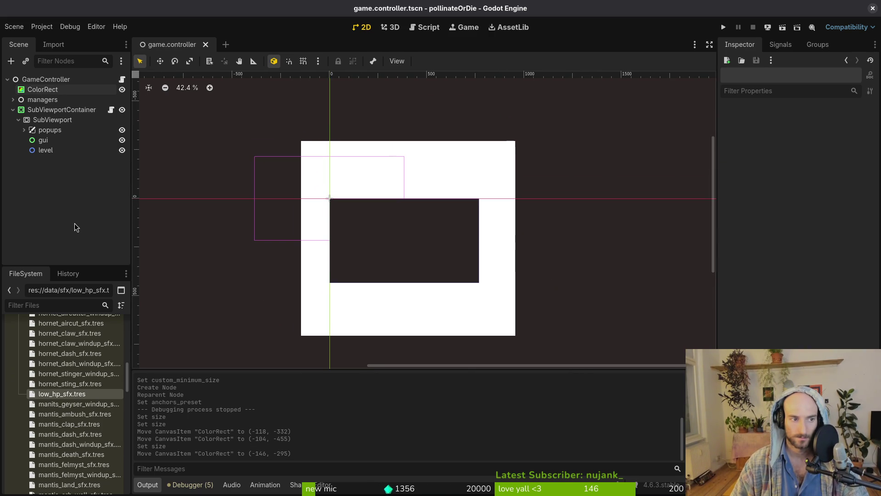
{"action": "scroll", "coordinate": [176, 174], "scroll_direction": "down", "scroll_amount": 2}
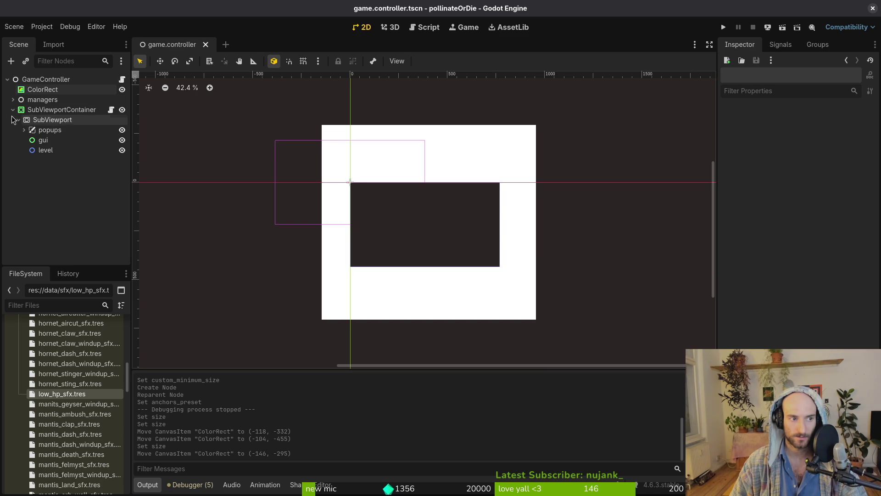
{"action": "left_click", "coordinate": [12, 110]}
{"action": "left_click", "coordinate": [724, 28]}
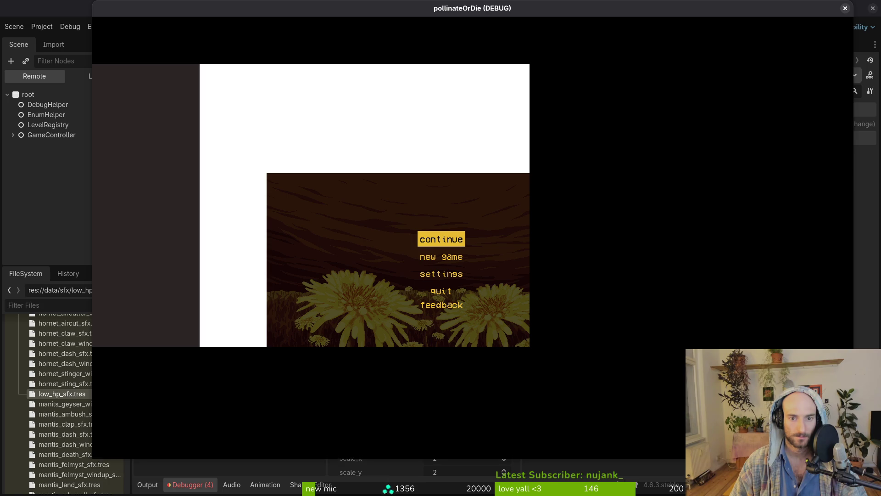
Move and close the game window, end the debug session, and view the runtime errors list
{"action": "mouse_move", "coordinate": [419, 15]}
{"action": "left_mouse_down"}
{"action": "mouse_move", "coordinate": [323, 12]}
{"action": "mouse_move", "coordinate": [337, 27]}
{"action": "left_mouse_up"}
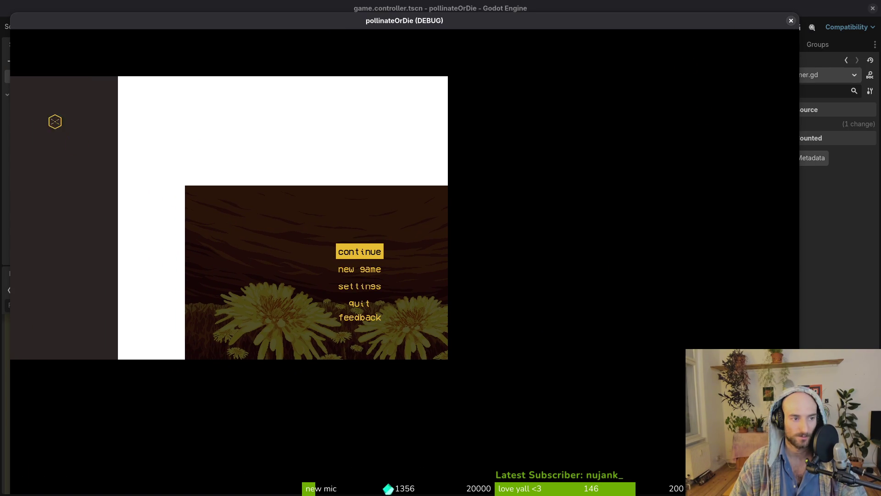
{"action": "left_click", "coordinate": [792, 21]}
{"action": "left_click", "coordinate": [757, 28]}
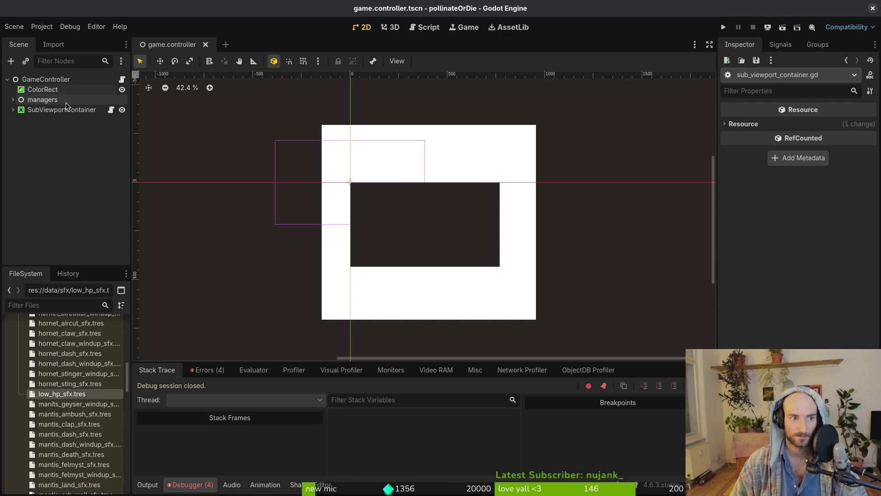
{"action": "left_click", "coordinate": [207, 370]}
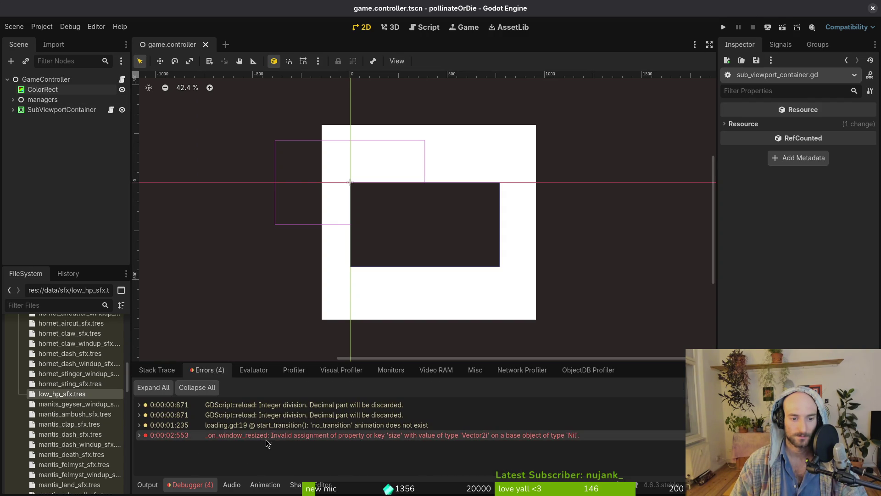
In the erroring script, undo the last line back to custom_minimum_size = target_size, save, and return to Godot
{"action": "double_click", "coordinate": [509, 437]}
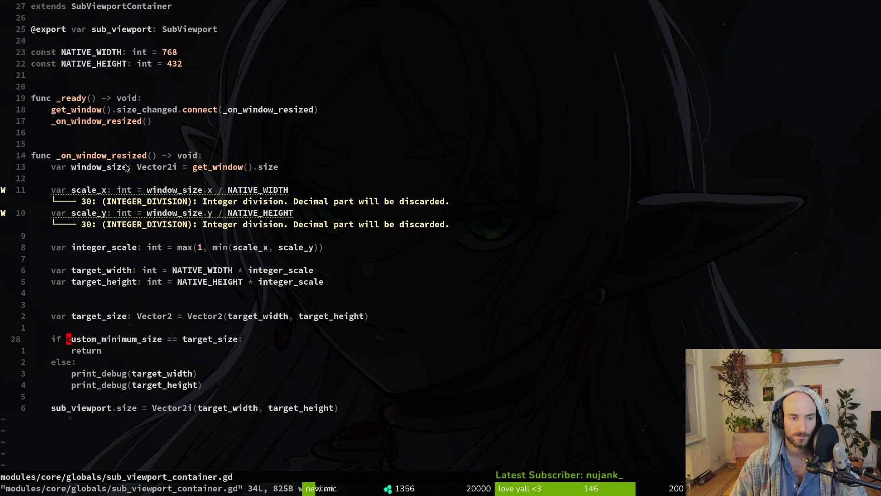
{"action": "left_click", "coordinate": [93, 409]}
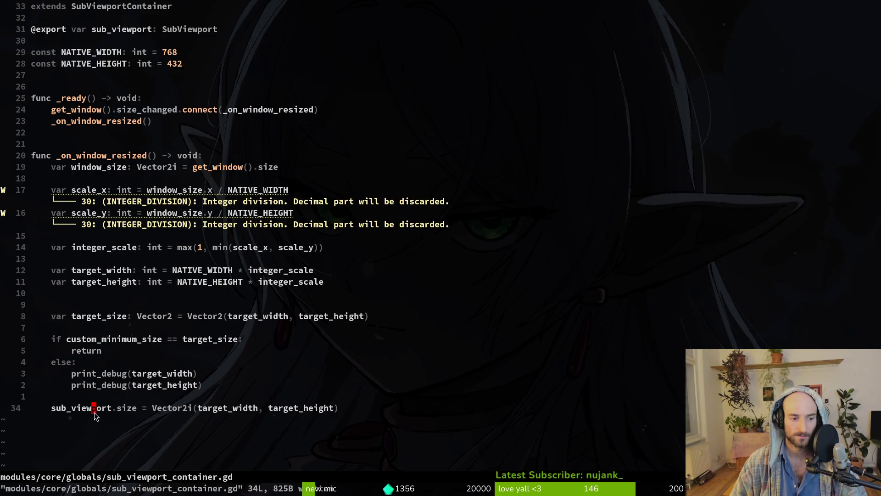
{"action": "key", "text": "u"}
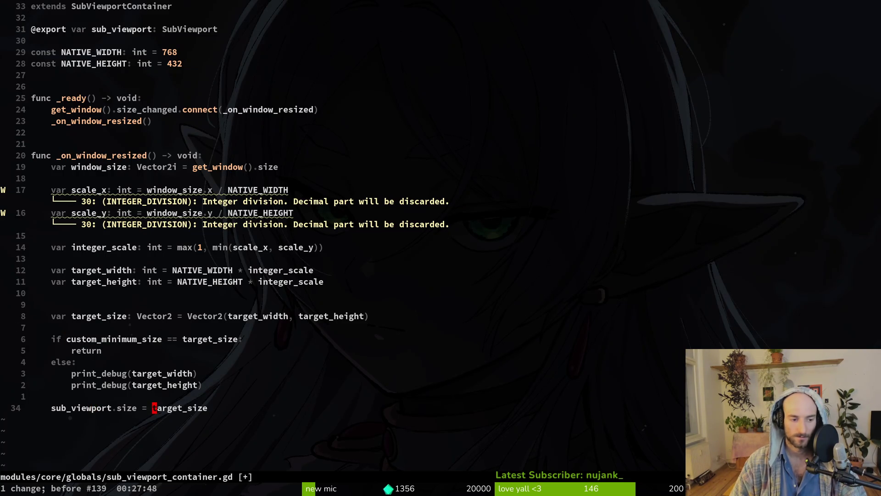
{"action": "key", "text": "u"}
{"action": "type", "text": "u"}
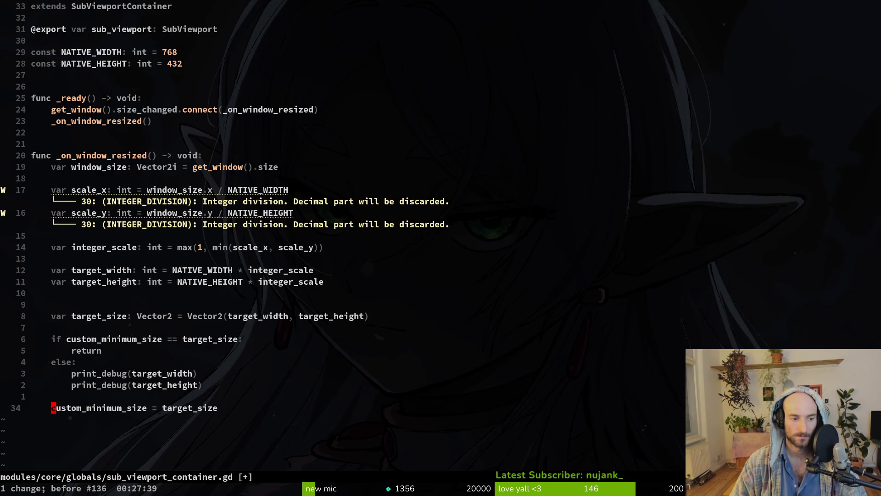
{"action": "type", "text": ":w"}
{"action": "key", "text": "Return"}
{"action": "key", "text": "alt+Tab"}
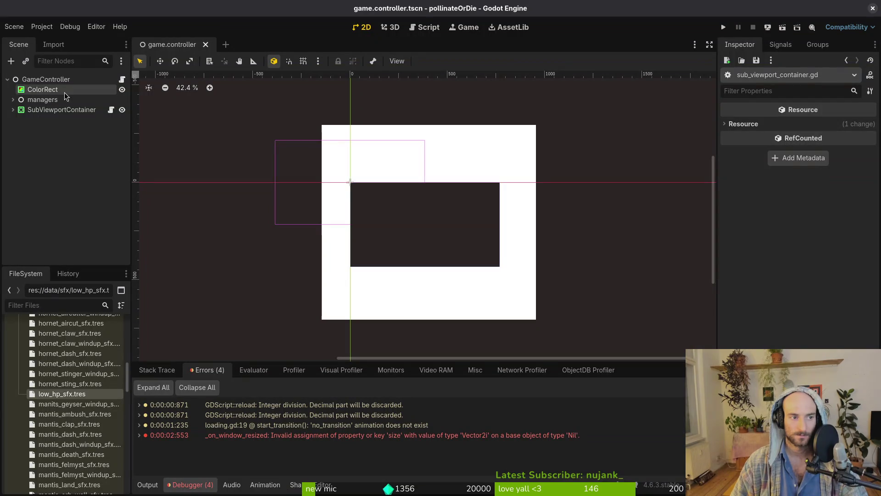
Run the game, enlarge its window twice to confirm the view scales, then close it and return to the script
{"action": "left_click", "coordinate": [13, 110]}
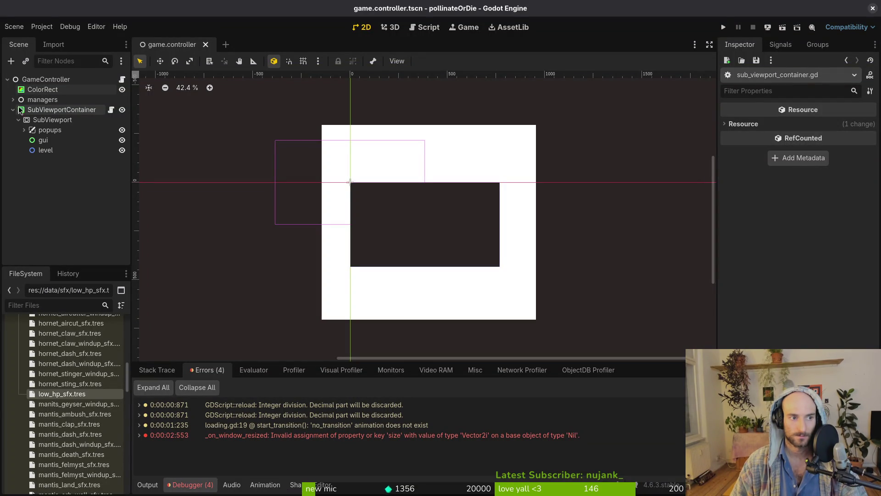
{"action": "left_click", "coordinate": [723, 28]}
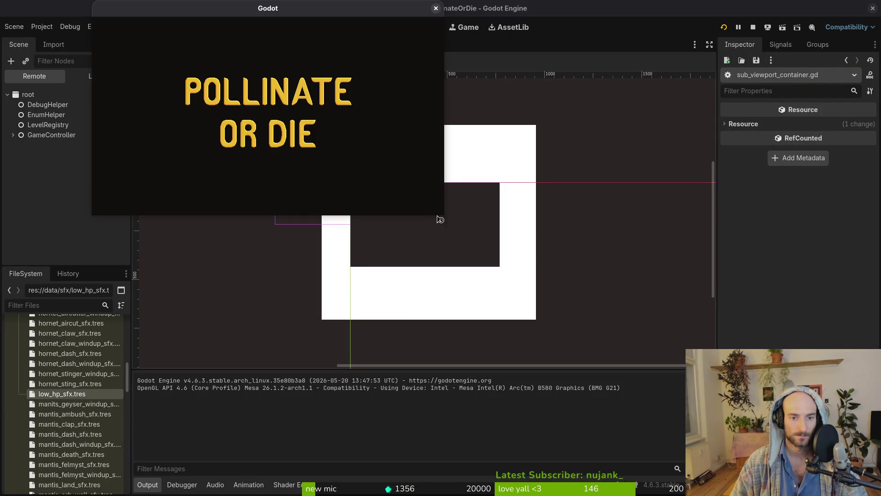
{"action": "mouse_move", "coordinate": [439, 215]}
{"action": "left_mouse_down"}
{"action": "mouse_move", "coordinate": [626, 275]}
{"action": "mouse_move", "coordinate": [571, 319]}
{"action": "mouse_move", "coordinate": [703, 406]}
{"action": "mouse_move", "coordinate": [872, 491]}
{"action": "mouse_move", "coordinate": [626, 262]}
{"action": "left_mouse_up"}
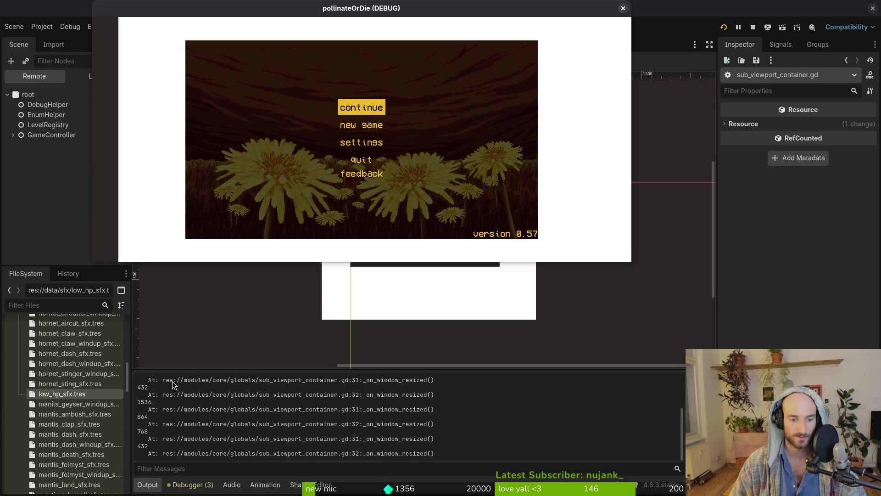
{"action": "mouse_move", "coordinate": [631, 259]}
{"action": "left_mouse_down"}
{"action": "mouse_move", "coordinate": [849, 431]}
{"action": "mouse_move", "coordinate": [653, 332]}
{"action": "mouse_move", "coordinate": [700, 328]}
{"action": "mouse_move", "coordinate": [805, 466]}
{"action": "mouse_move", "coordinate": [770, 461]}
{"action": "left_mouse_up"}
{"action": "left_click", "coordinate": [778, 9]}
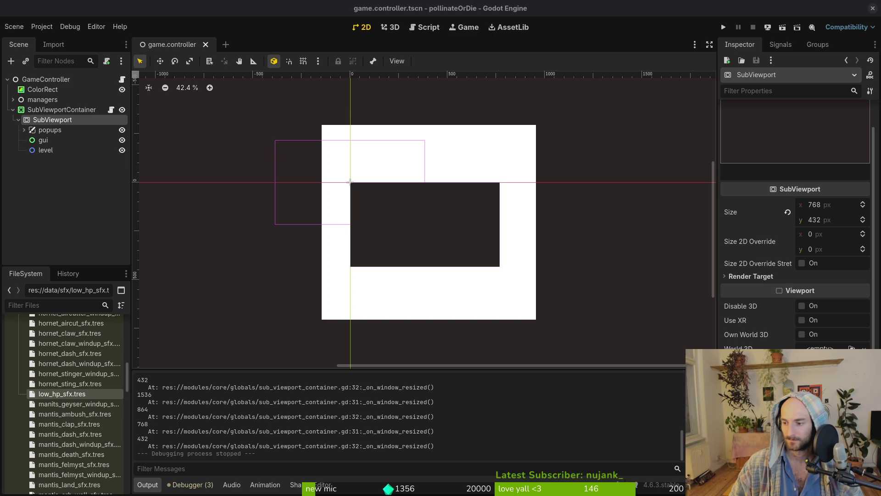
{"action": "key", "text": "alt+Tab"}
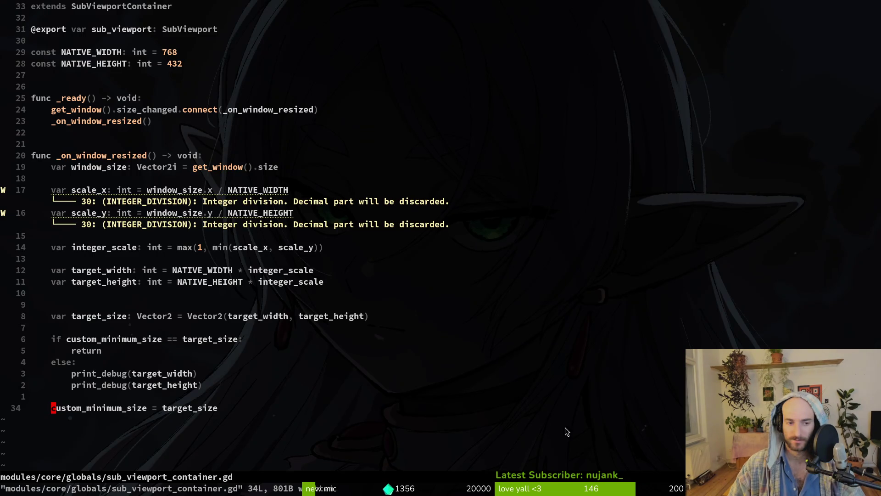
Review the target_width print, custom_minimum_size line and sub_viewport export, then return to Godot
{"action": "left_click", "coordinate": [190, 373]}
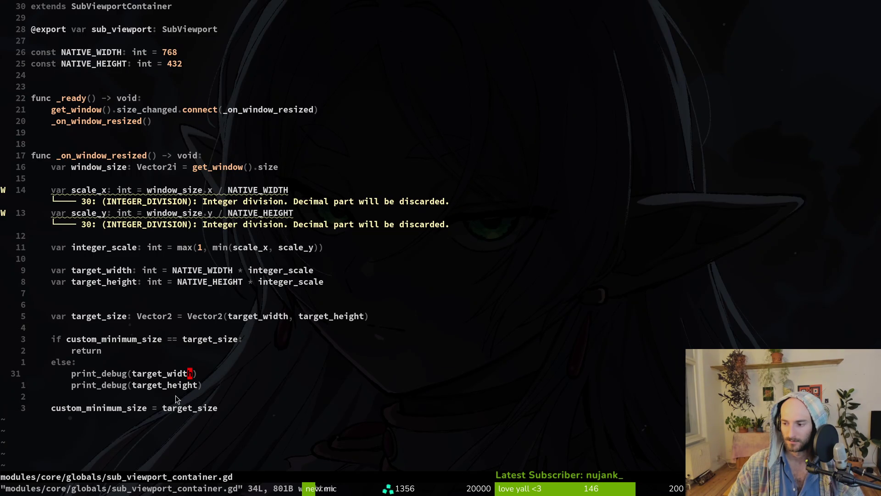
{"action": "left_click", "coordinate": [129, 407]}
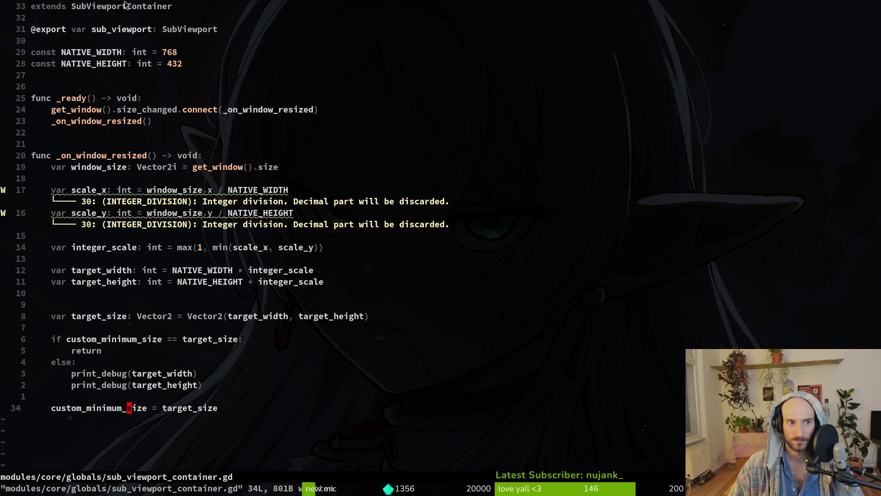
{"action": "left_click", "coordinate": [200, 29]}
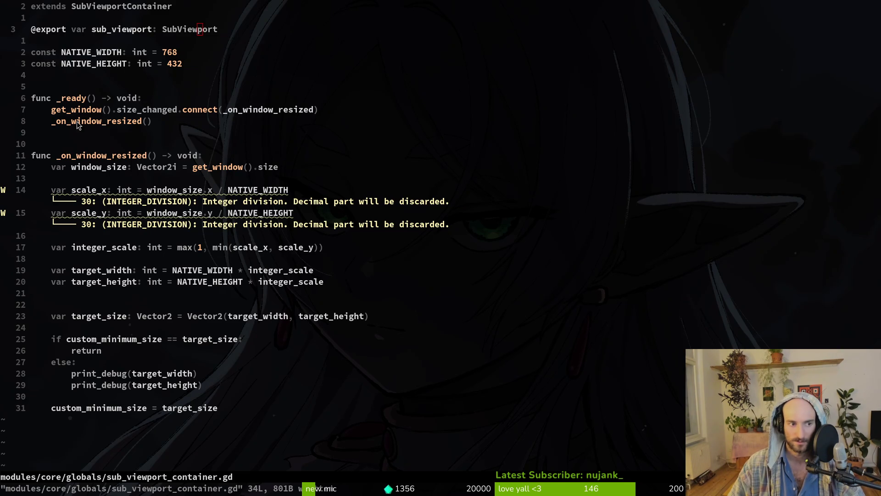
{"action": "key", "text": "alt+Tab"}
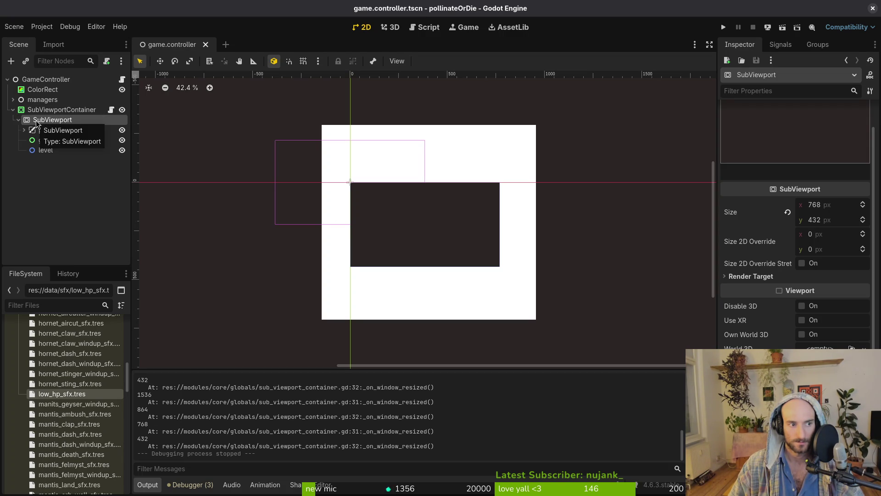
Inspect ColorRect and the collapsed SubViewportContainer's properties, then switch to its script in Neovim
{"action": "left_click", "coordinate": [12, 110]}
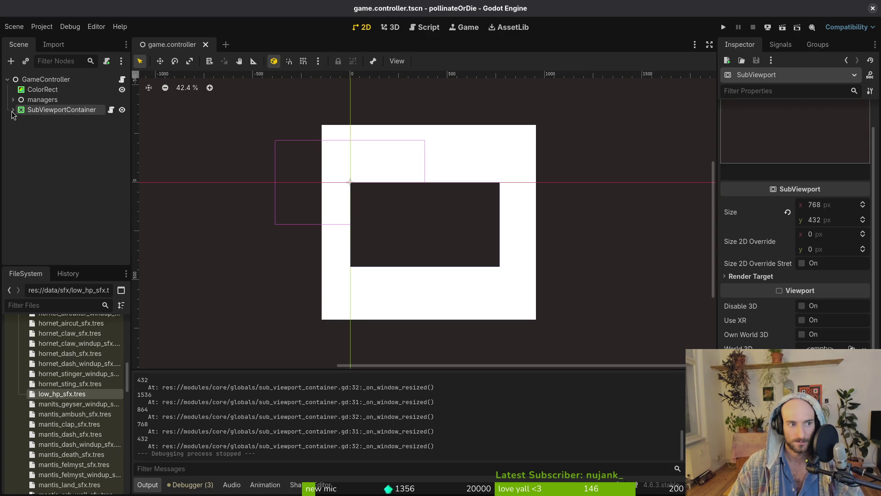
{"action": "left_click", "coordinate": [12, 110]}
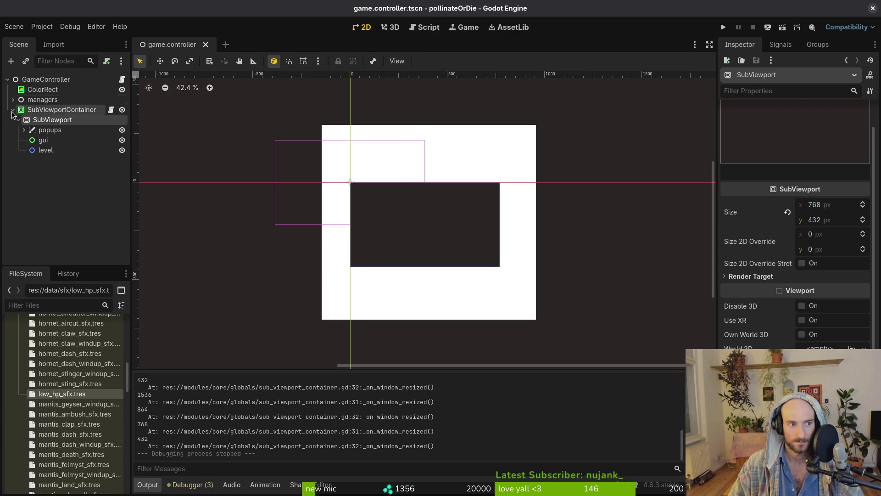
{"action": "left_click", "coordinate": [40, 89]}
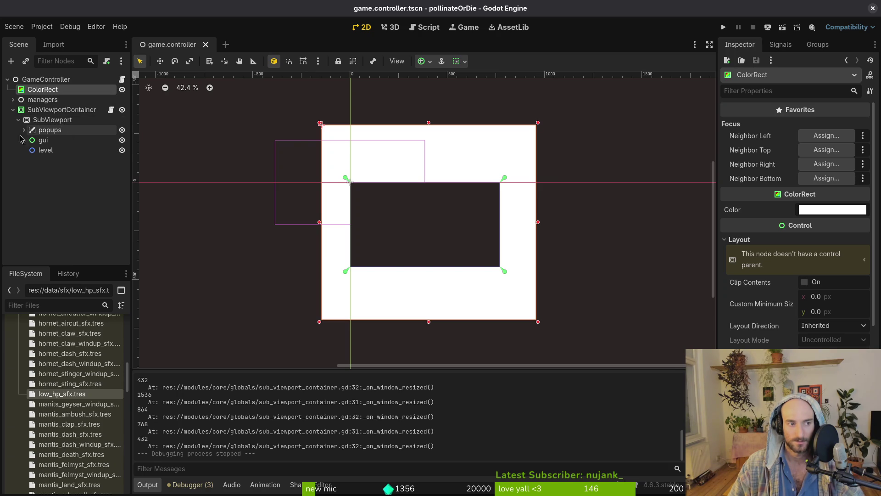
{"action": "left_click", "coordinate": [12, 110]}
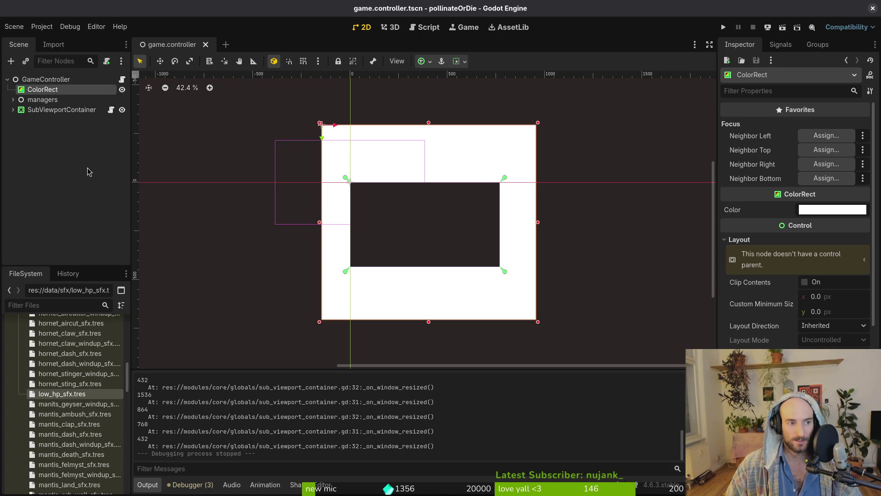
{"action": "left_click", "coordinate": [59, 110]}
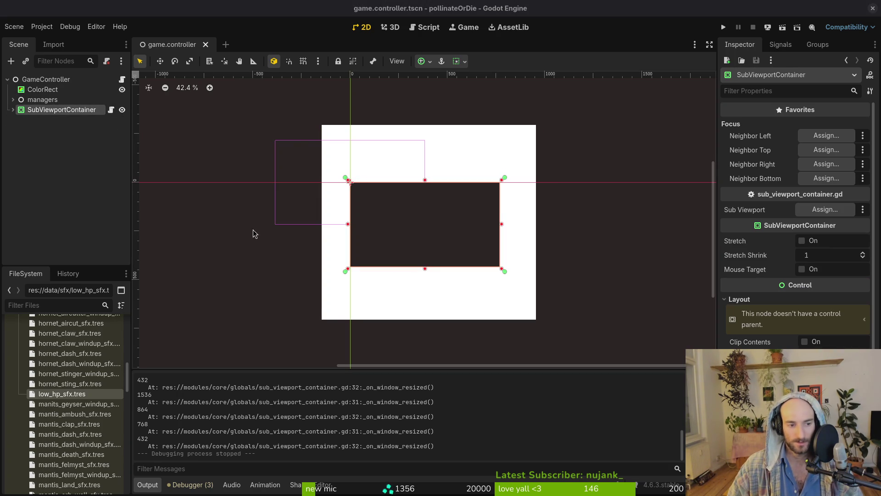
{"action": "key", "text": "alt+Tab"}
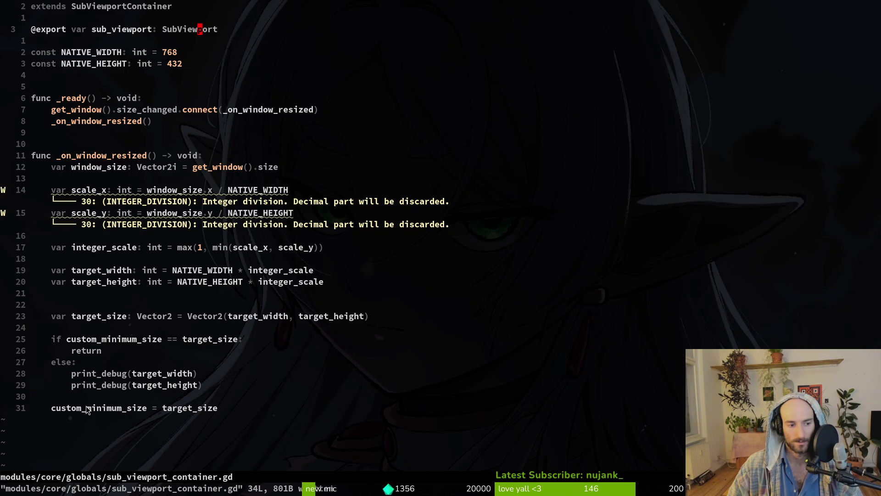
Add a 'size = target_size' line after custom_minimum_size, save the script, and run the game
{"action": "left_click", "coordinate": [69, 410]}
{"action": "type", "text": "o"}
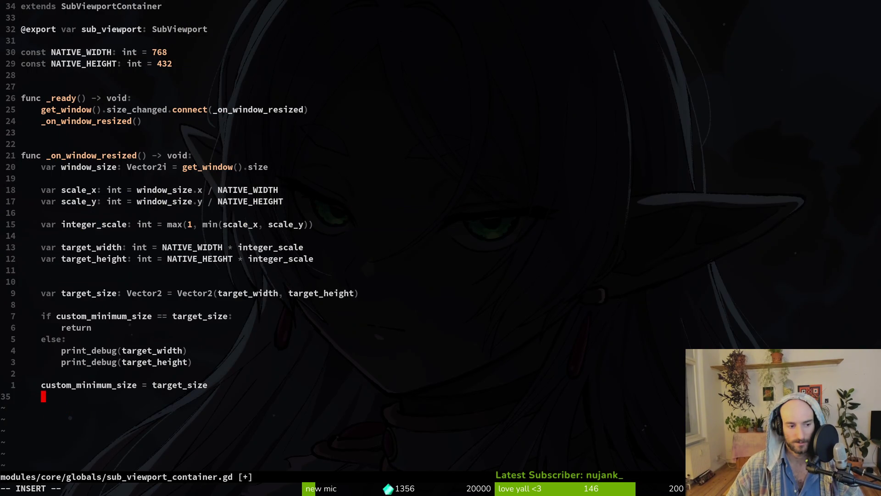
{"action": "type", "text": "size "}
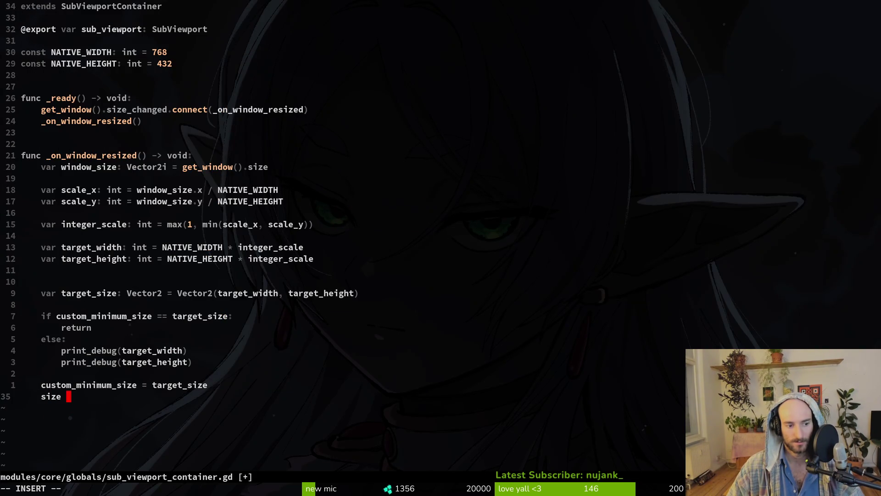
{"action": "type", "text": "= targe"}
{"action": "key", "text": "ctrl+n"}
{"action": "key", "text": "ctrl+n"}
{"action": "key", "text": "Escape"}
{"action": "type", "text": ":w"}
{"action": "key", "text": "Return"}
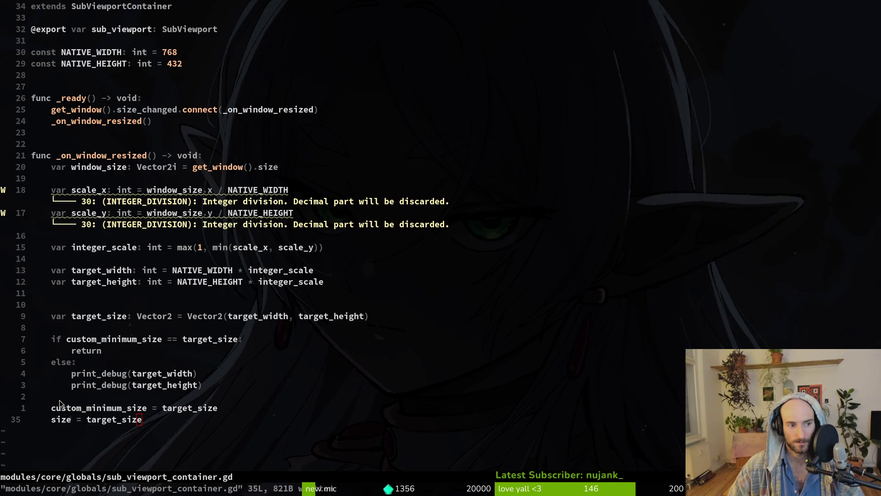
{"action": "key", "text": "alt+Tab"}
{"action": "key", "text": "F5"}
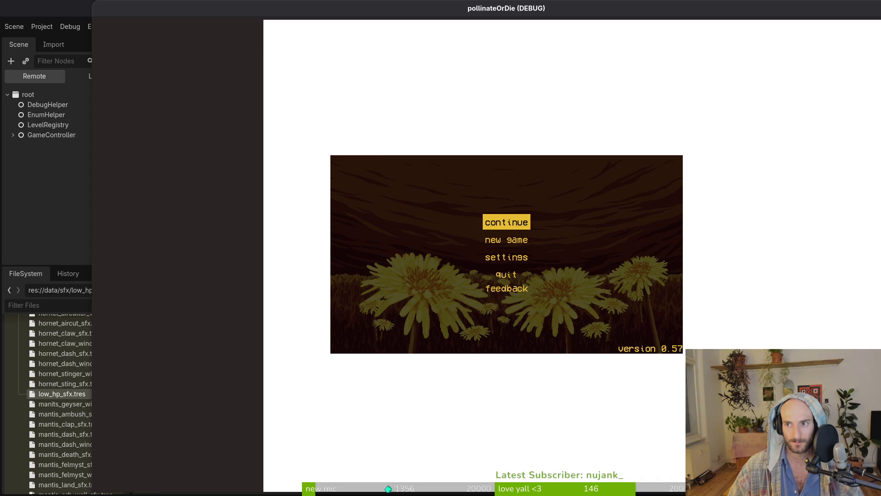
Stop the game, expand SubViewportContainer to show its SubViewport, and switch back to Neovim
{"action": "key", "text": "F8"}
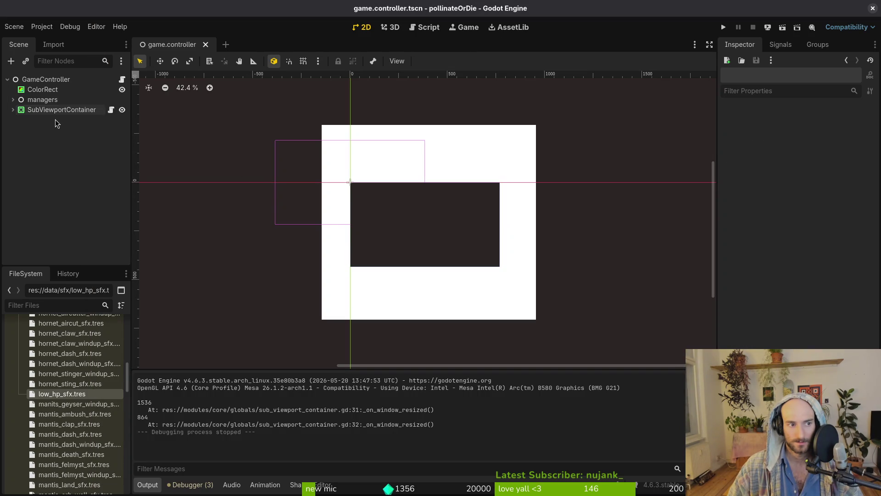
{"action": "left_click", "coordinate": [13, 110]}
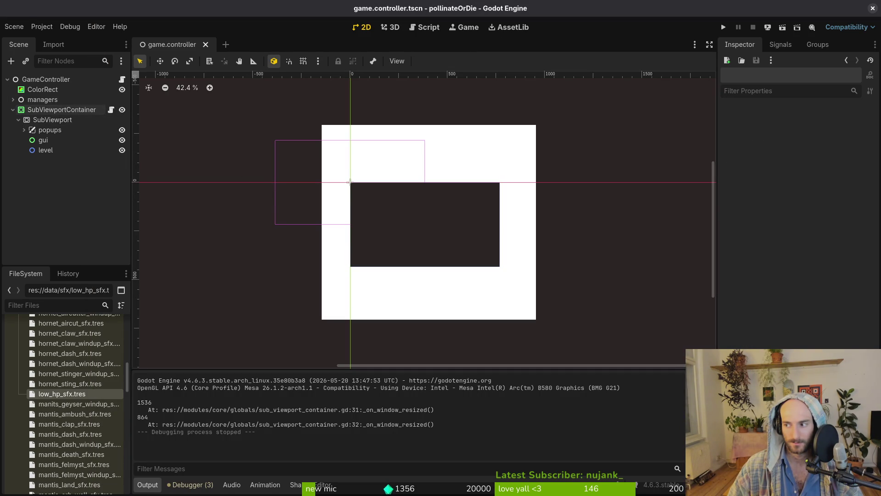
{"action": "key", "text": "alt+Tab"}
{"action": "key", "text": "alt+Tab"}
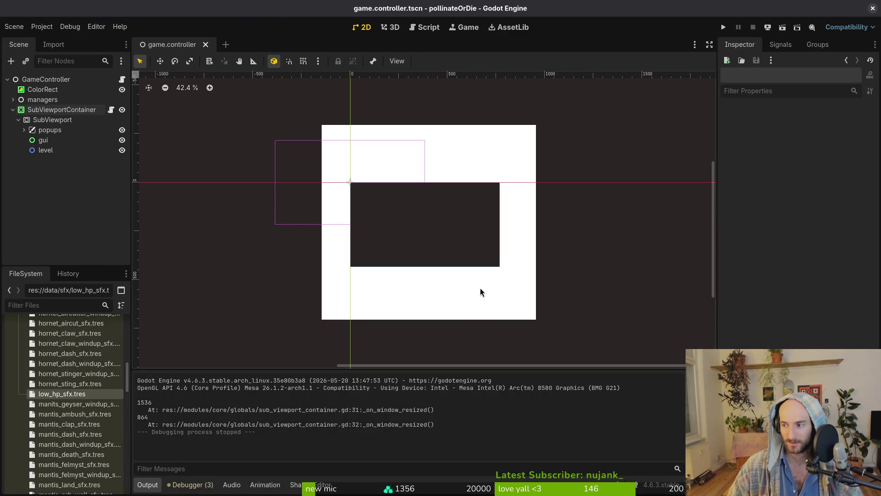
{"action": "key", "text": "alt+Tab"}
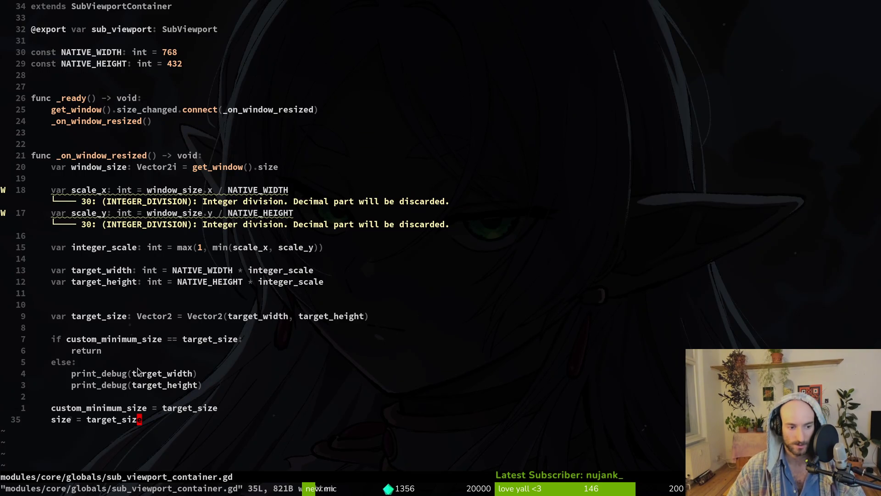
Look over the custom_minimum_size and size lines without editing, then return to the Godot editor
{"action": "left_click", "coordinate": [143, 410]}
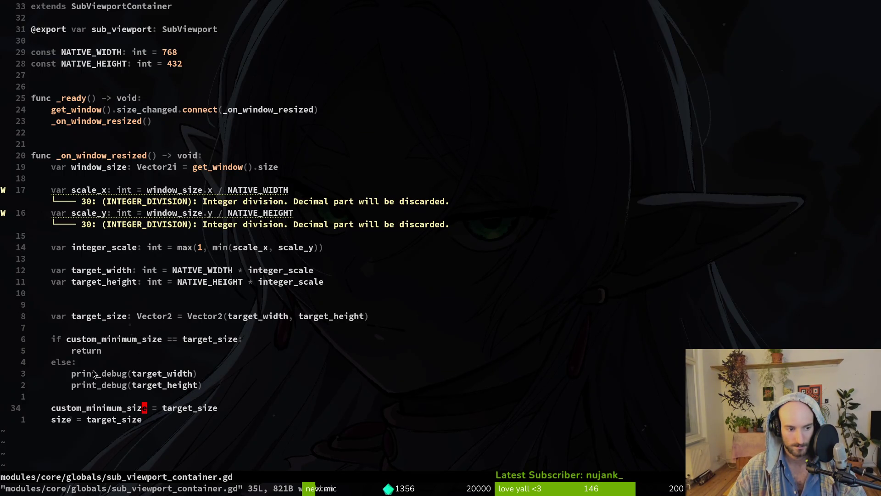
{"action": "left_click", "coordinate": [149, 420]}
{"action": "key", "text": "alt+Tab"}
{"action": "key", "text": "alt+Tab"}
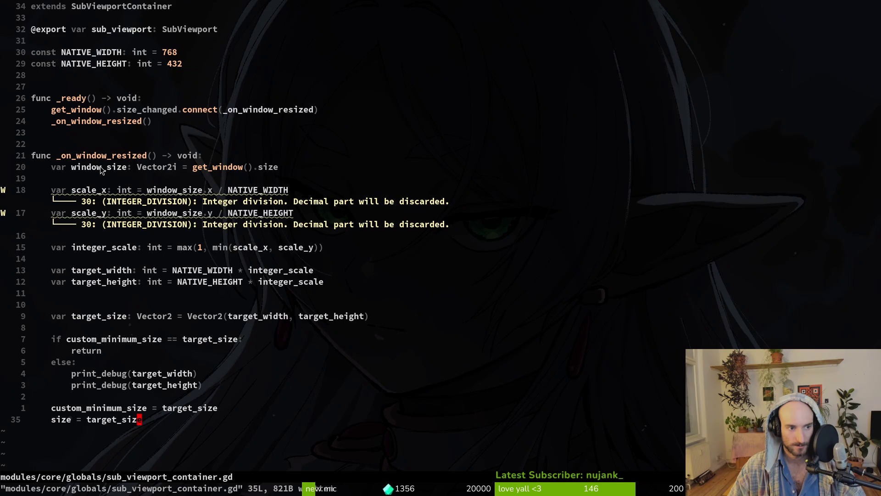
{"action": "left_click", "coordinate": [114, 409]}
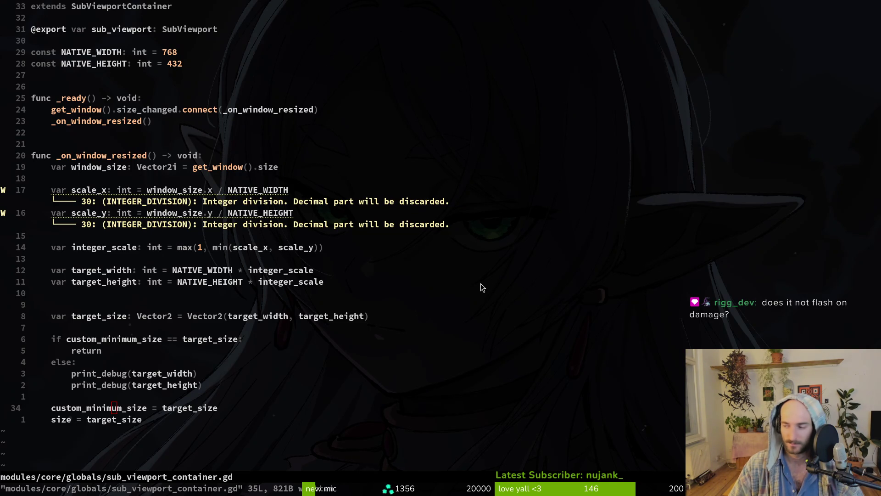
{"action": "key", "text": "alt+Tab"}
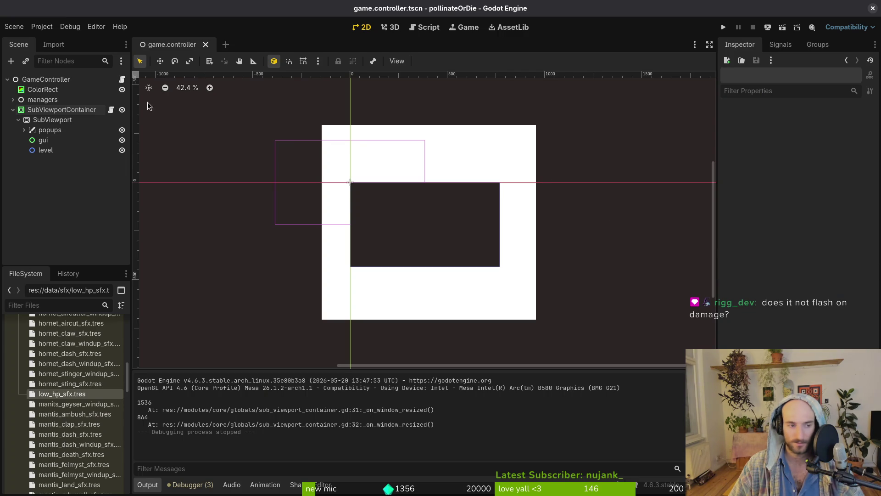
Collapse the SubViewport's children in the Scene dock, leaving SubViewport visible under SubViewportContainer
{"action": "left_click", "coordinate": [18, 120]}
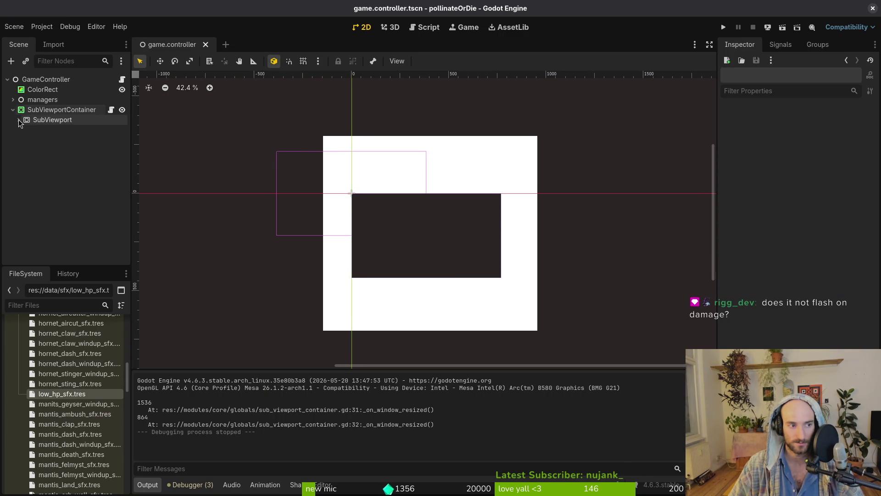
{"action": "left_click", "coordinate": [13, 109]}
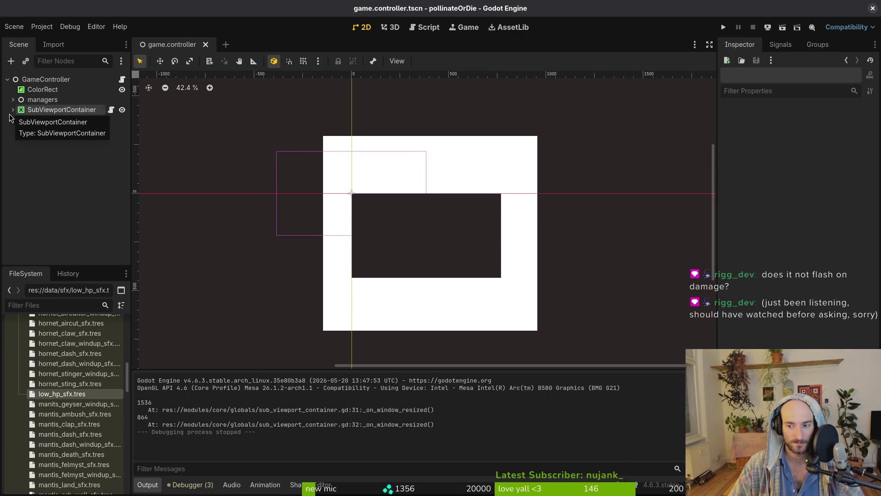
{"action": "left_click", "coordinate": [13, 110]}
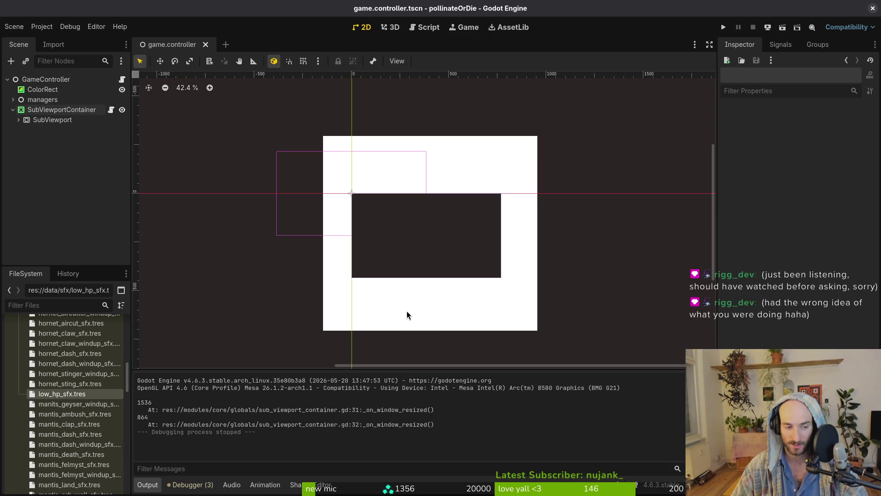
{"action": "scroll", "coordinate": [72, 413], "scroll_direction": "up", "scroll_amount": 5}
{"action": "scroll", "coordinate": [72, 413], "scroll_direction": "down", "scroll_amount": 3}
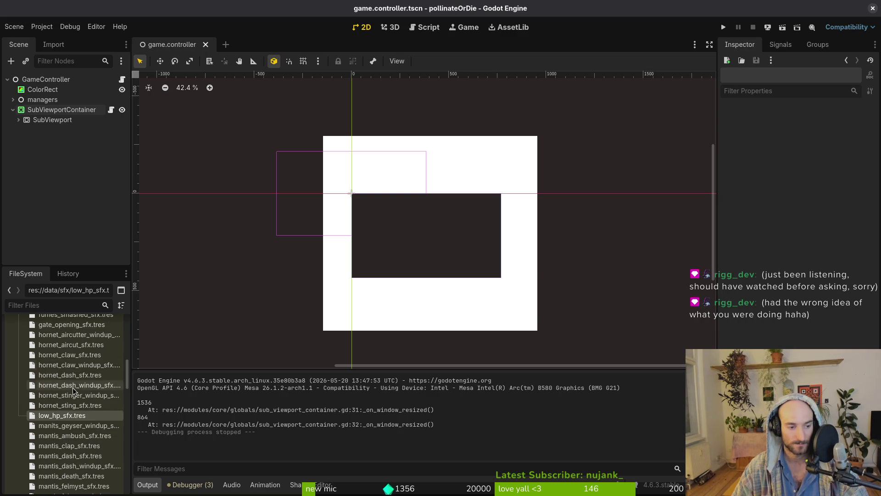
{"action": "scroll", "coordinate": [73, 415], "scroll_direction": "up", "scroll_amount": 10}
Fold the sfx and data folders, collapse SubViewportContainer, and save the scene
{"action": "left_click", "coordinate": [19, 436]}
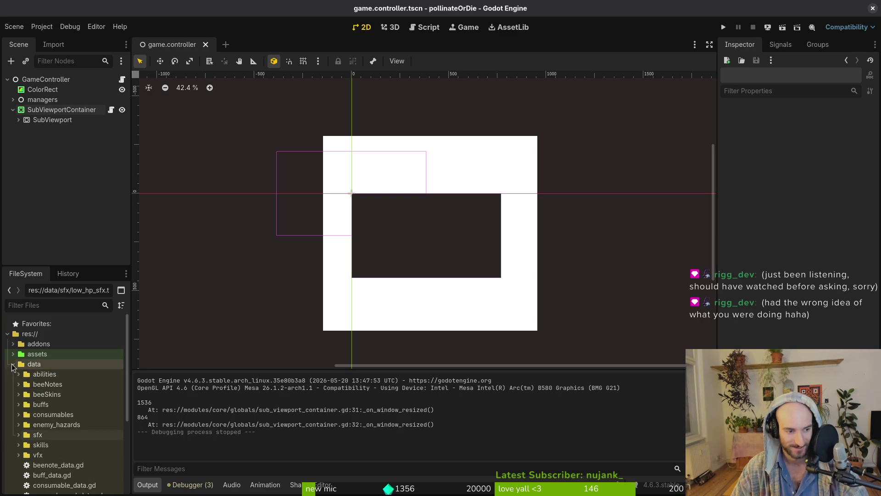
{"action": "left_click", "coordinate": [12, 366]}
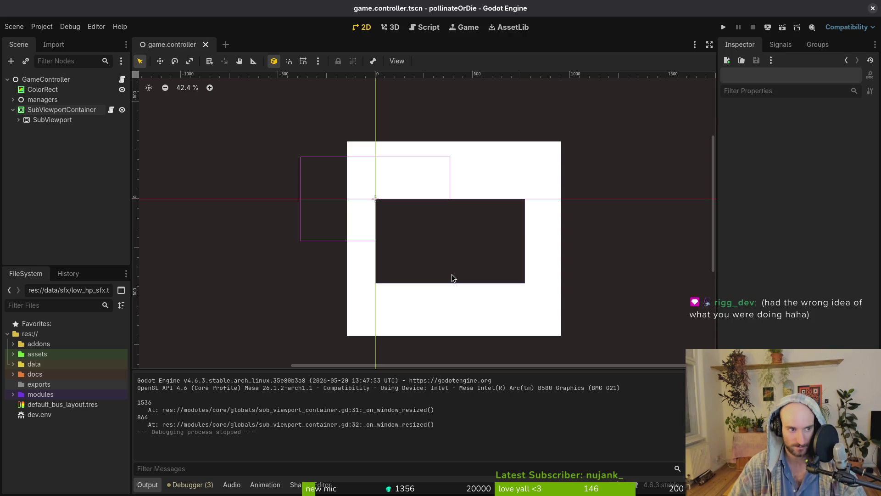
{"action": "left_click", "coordinate": [13, 110]}
{"action": "key", "text": "ctrl+s"}
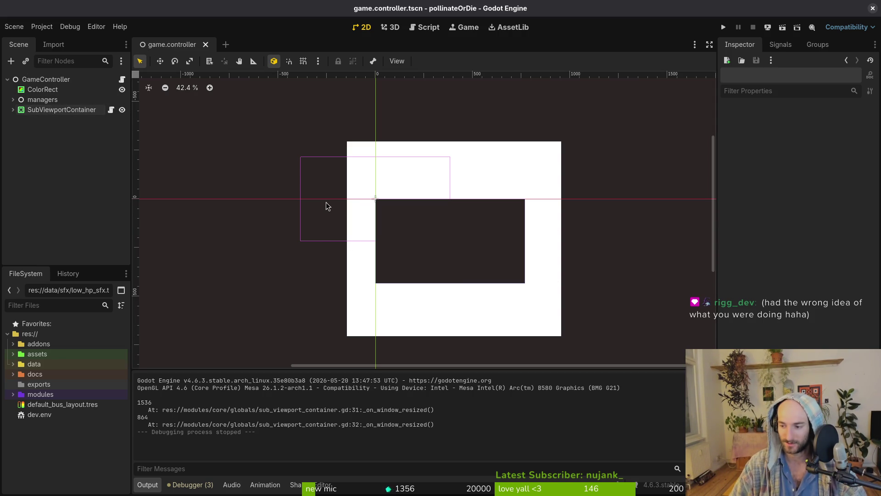
Select the ColorRect and open the colour picker for its white Color
{"action": "scroll", "coordinate": [475, 266], "scroll_direction": "right", "scroll_amount": 1}
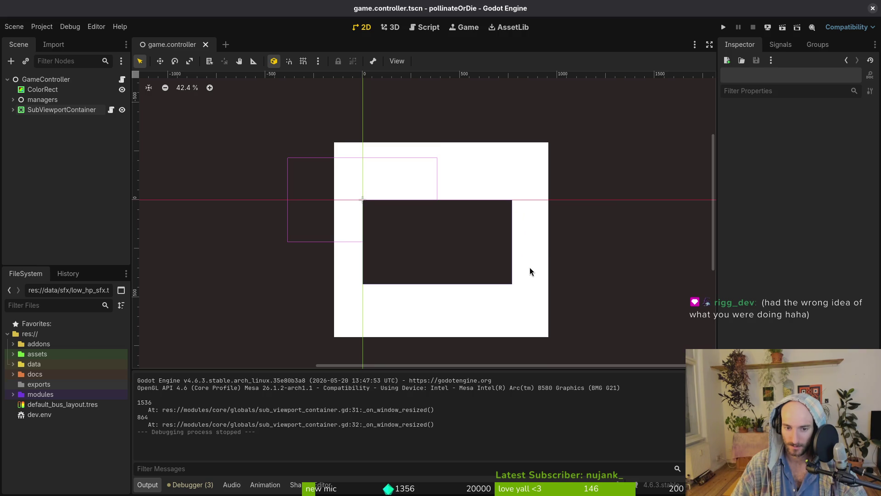
{"action": "left_click", "coordinate": [529, 271]}
{"action": "left_click", "coordinate": [832, 211]}
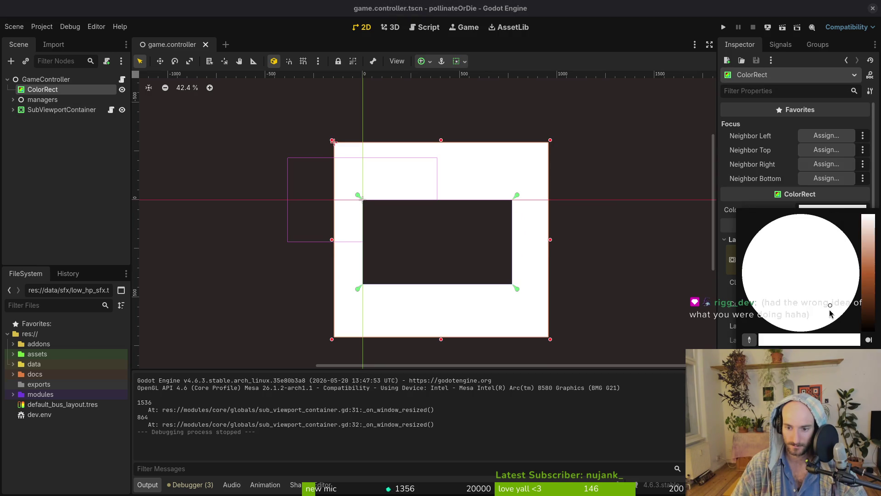
Change the ColorRect colour from white to a greyish purple and save the scene
{"action": "mouse_move", "coordinate": [868, 216]}
{"action": "left_mouse_down"}
{"action": "mouse_move", "coordinate": [868, 288]}
{"action": "mouse_move", "coordinate": [811, 268]}
{"action": "left_mouse_up"}
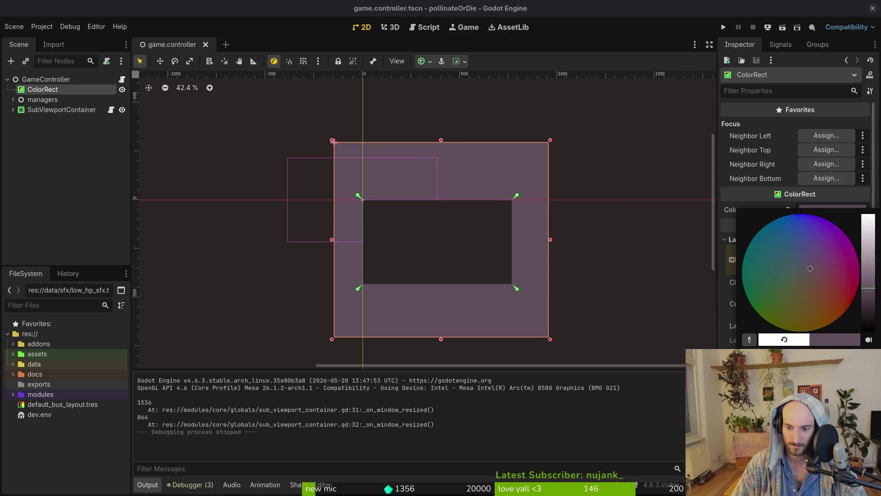
{"action": "left_click", "coordinate": [629, 223]}
{"action": "key", "text": "ctrl+s"}
{"action": "key", "text": "super+1"}
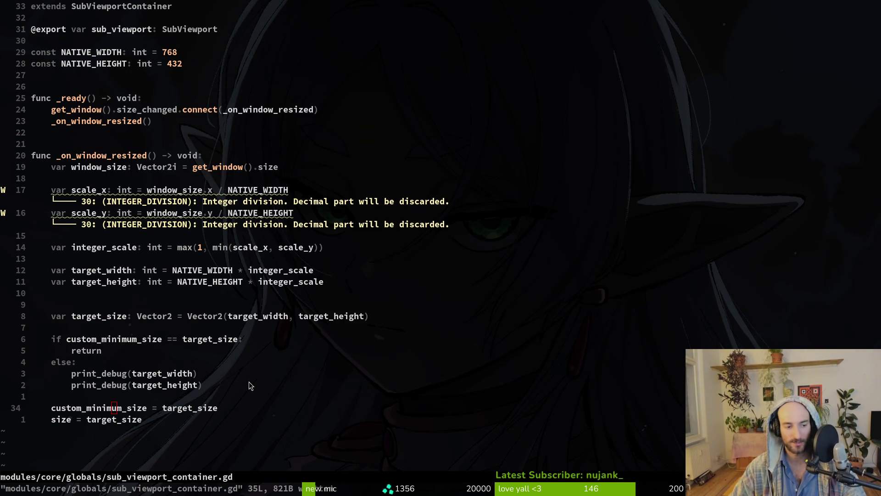
Move up to the target_size line in sub_viewport_container.gd without editing it
{"action": "key", "text": "k"}
{"action": "key", "text": "k"}
{"action": "key", "text": "k"}
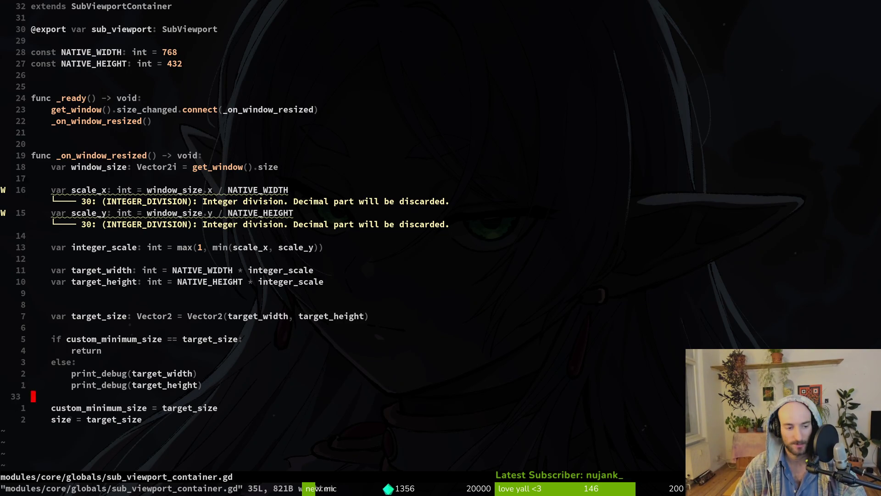
{"action": "key", "text": "k"}
{"action": "key", "text": "l"}
{"action": "key", "text": "l"}
{"action": "key", "text": "l"}
{"action": "key", "text": "f"}
{"action": "key", "text": "equal"}
{"action": "key", "text": "alt+Tab"}
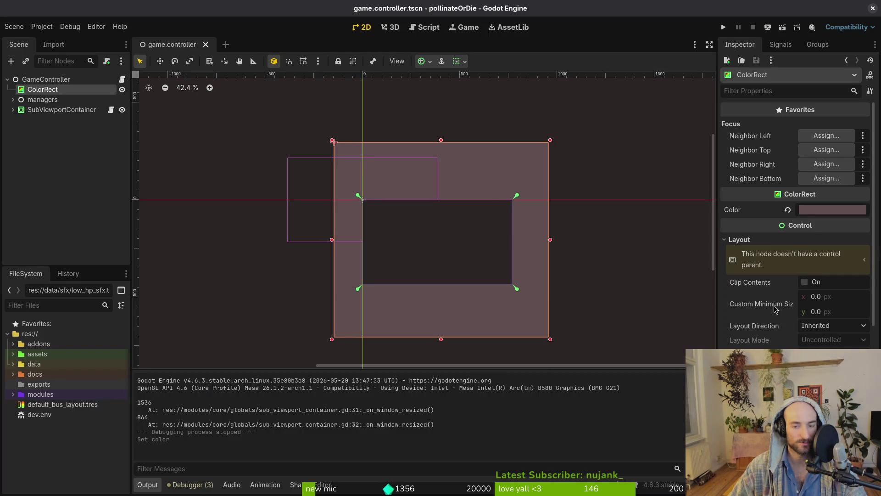
Run the game, enlarge its window to fill the screen, then close it
{"action": "left_click", "coordinate": [723, 29]}
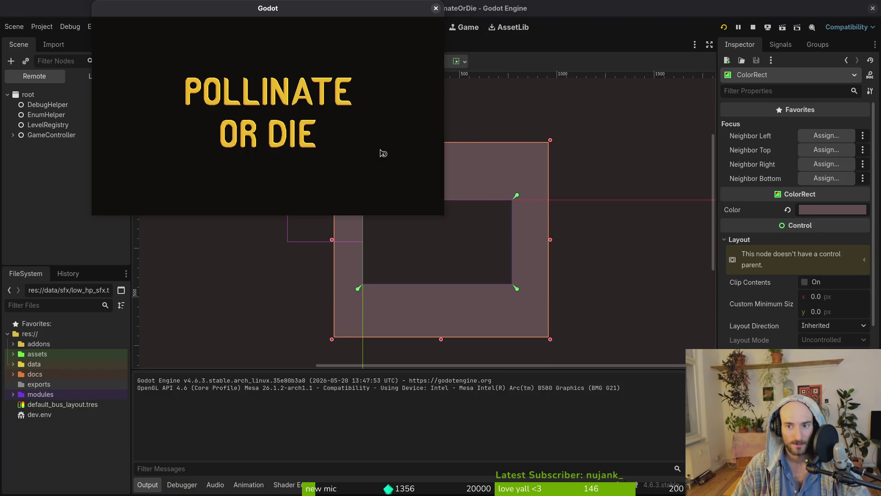
{"action": "mouse_move", "coordinate": [445, 213]}
{"action": "left_mouse_down"}
{"action": "mouse_move", "coordinate": [879, 493]}
{"action": "mouse_move", "coordinate": [436, 151]}
{"action": "mouse_move", "coordinate": [879, 493]}
{"action": "mouse_move", "coordinate": [771, 404]}
{"action": "mouse_move", "coordinate": [642, 324]}
{"action": "left_mouse_up"}
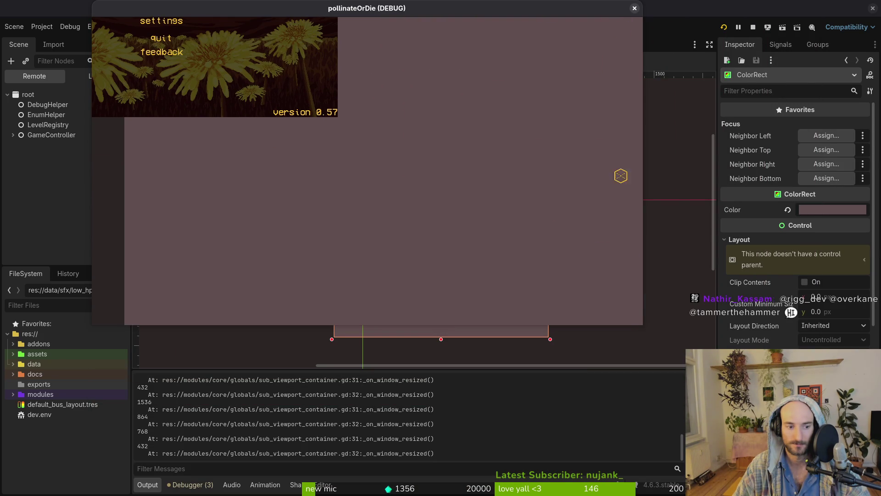
{"action": "left_click", "coordinate": [634, 9]}
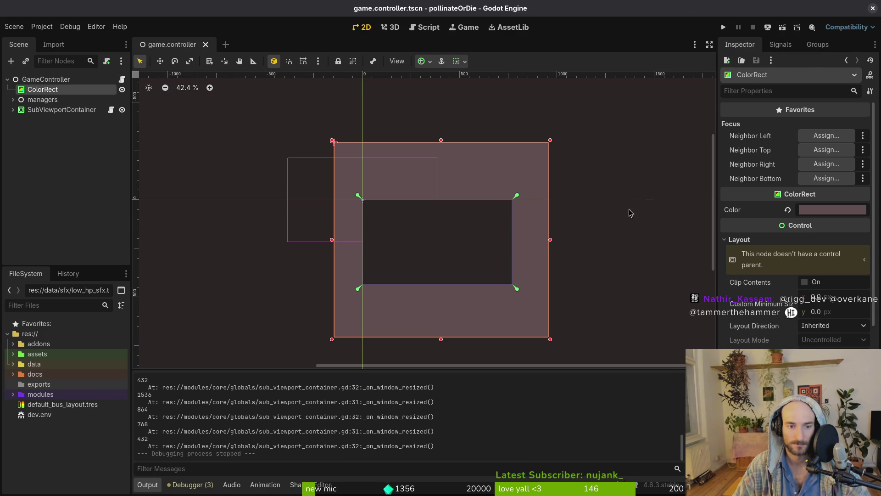
Select SubViewportContainer, expand it to show SubViewport, recentre the 2D view, and rerun the project
{"action": "left_click", "coordinate": [51, 110]}
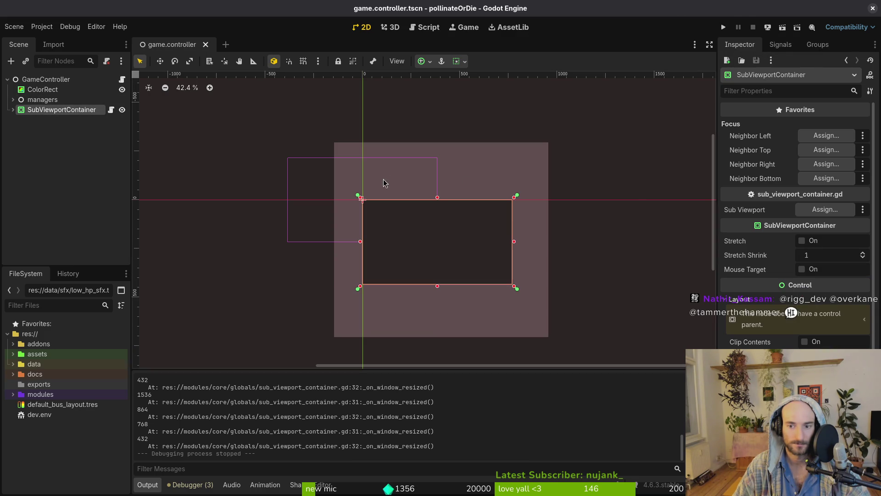
{"action": "left_click", "coordinate": [12, 110]}
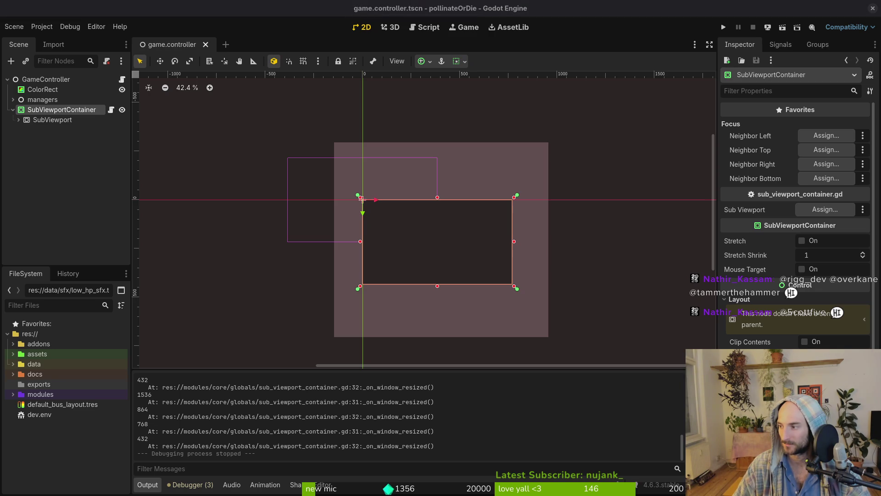
{"action": "scroll", "coordinate": [631, 338], "scroll_direction": "down", "scroll_amount": 2}
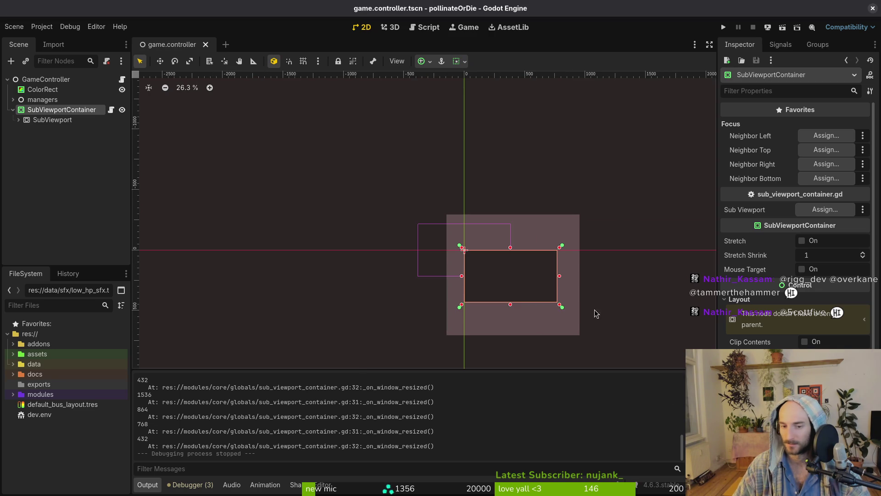
{"action": "scroll", "coordinate": [827, 220], "scroll_direction": "down", "scroll_amount": 5}
{"action": "scroll", "coordinate": [834, 215], "scroll_direction": "up", "scroll_amount": 2}
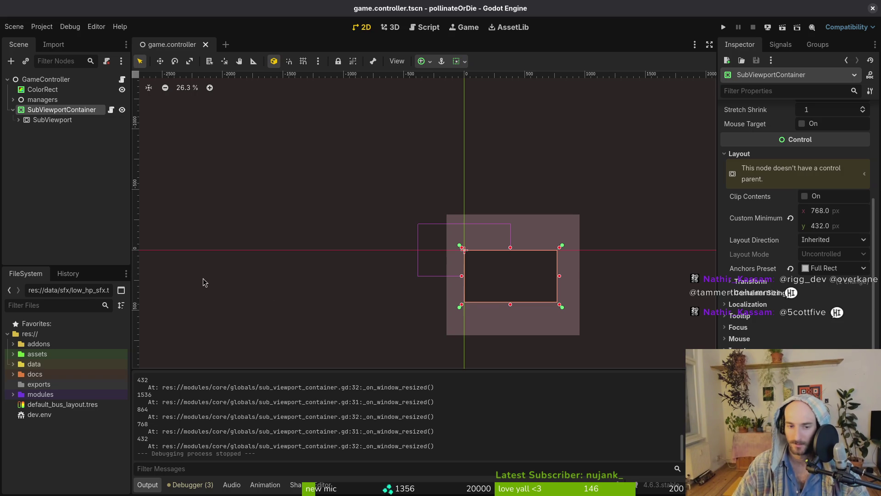
{"action": "scroll", "coordinate": [299, 261], "scroll_direction": "right", "scroll_amount": 2}
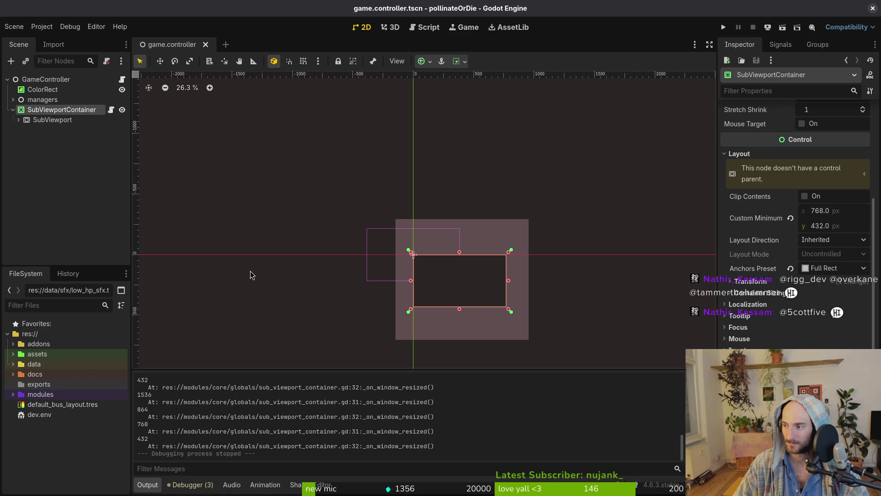
{"action": "left_click_drag", "start_coordinate": [317, 265], "coordinate": [275, 265]}
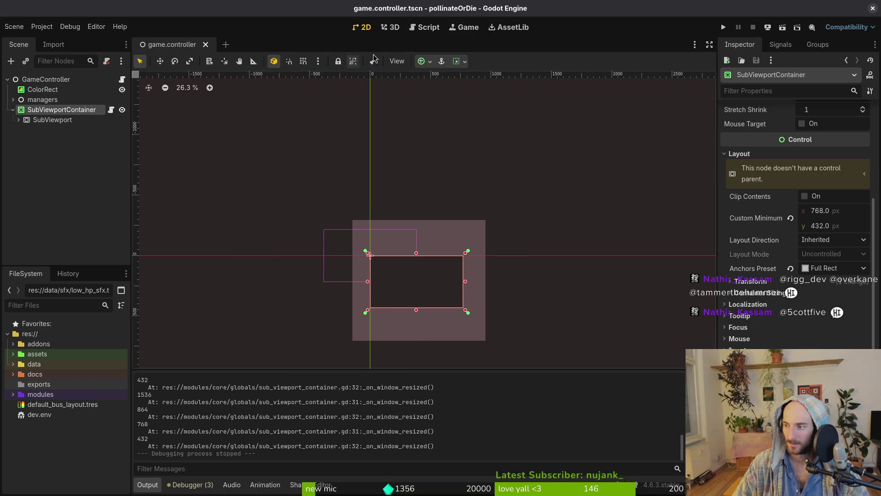
{"action": "left_click", "coordinate": [723, 27]}
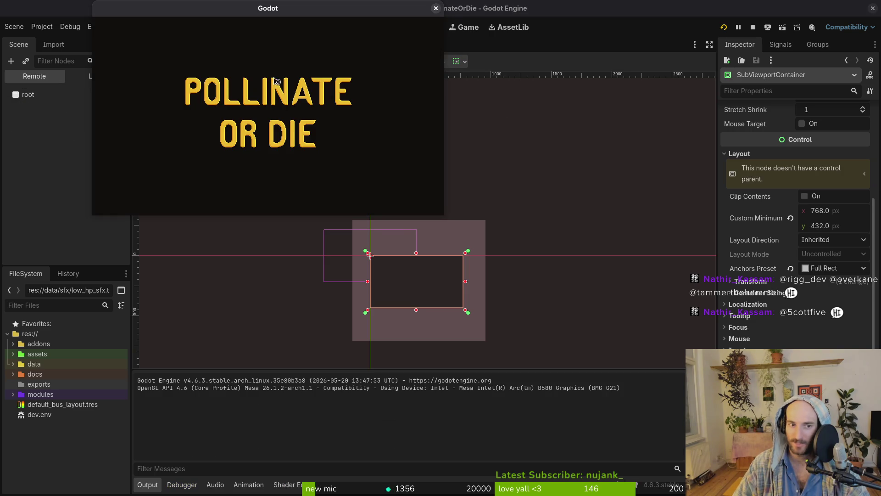
{"action": "key", "text": "Return"}
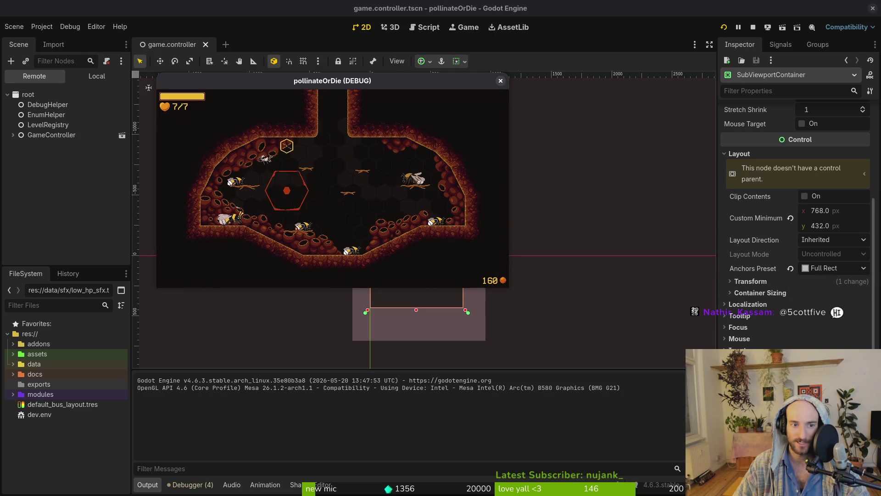
{"action": "key", "text": "F1"}
{"action": "key", "text": "Left"}
{"action": "key", "text": "Left"}
{"action": "key", "text": "Return"}
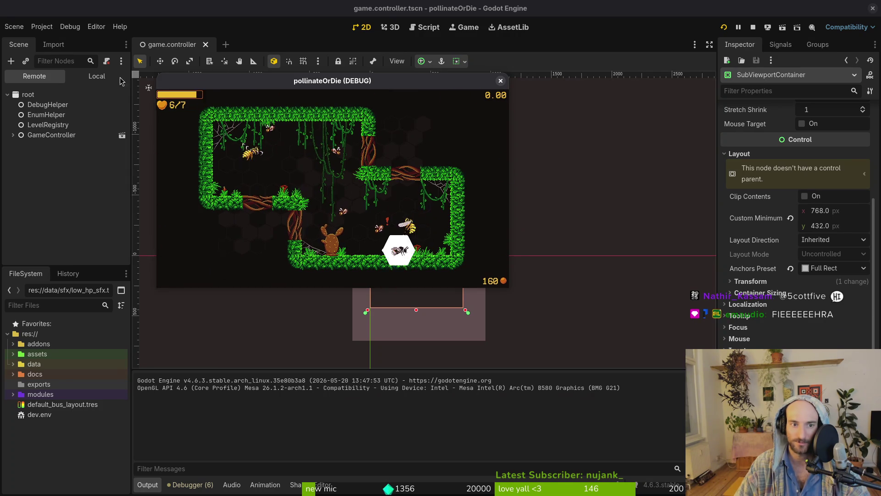
{"action": "left_click", "coordinate": [501, 82]}
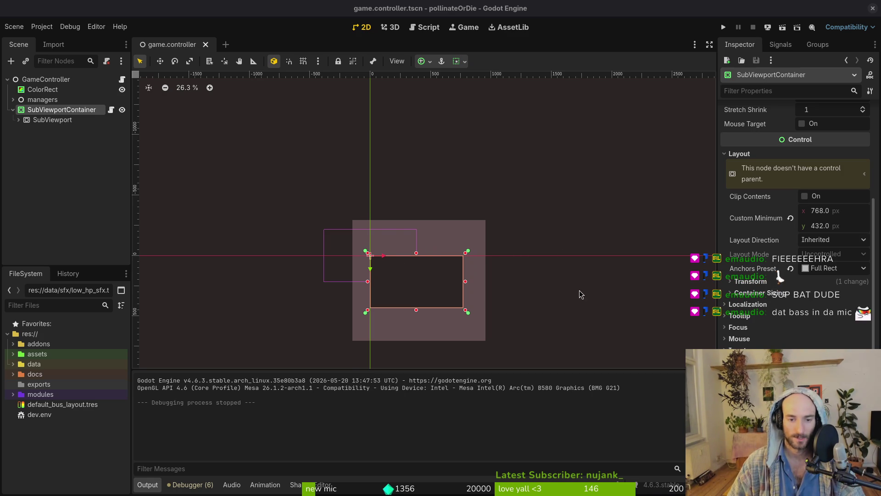
{"action": "left_click_drag", "start_coordinate": [565, 254], "coordinate": [549, 249]}
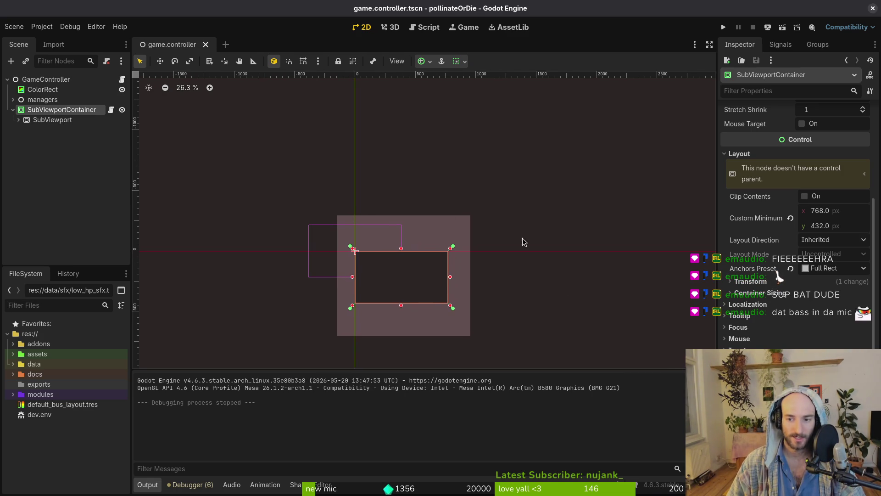
Expand and collapse the SubViewport and SubViewportContainer nodes and look through the Project menu
{"action": "left_click", "coordinate": [18, 120]}
{"action": "left_click", "coordinate": [18, 120]}
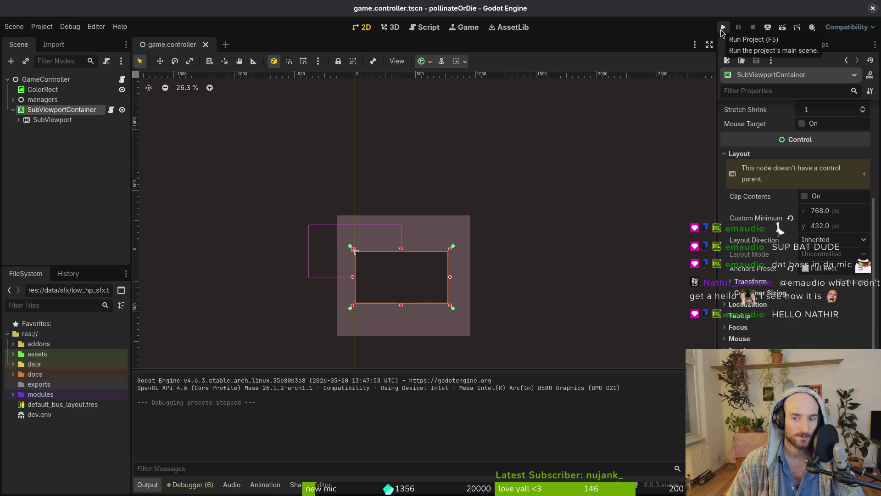
{"action": "left_click", "coordinate": [13, 110]}
{"action": "left_click", "coordinate": [41, 27]}
{"action": "left_click", "coordinate": [333, 15]}
Test-run the game, then stretch the ColorRect's top-left corner outward toward 2125 × 1497
{"action": "left_click", "coordinate": [723, 27]}
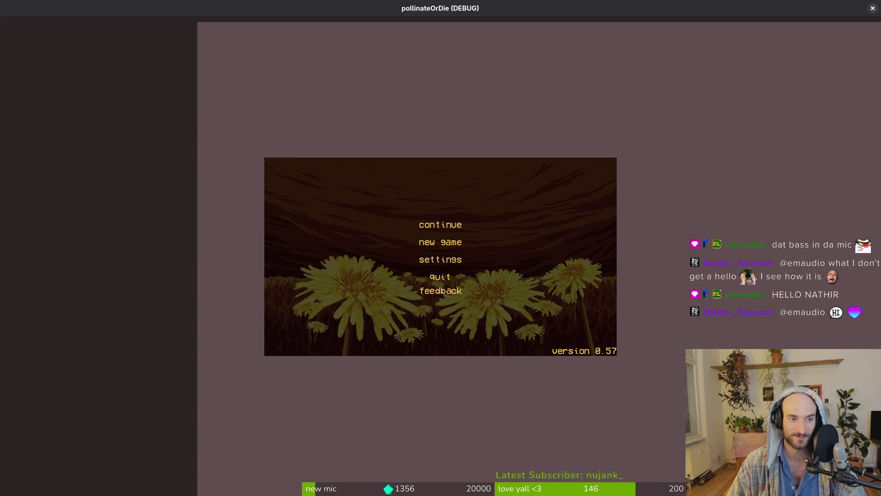
{"action": "left_click", "coordinate": [872, 8]}
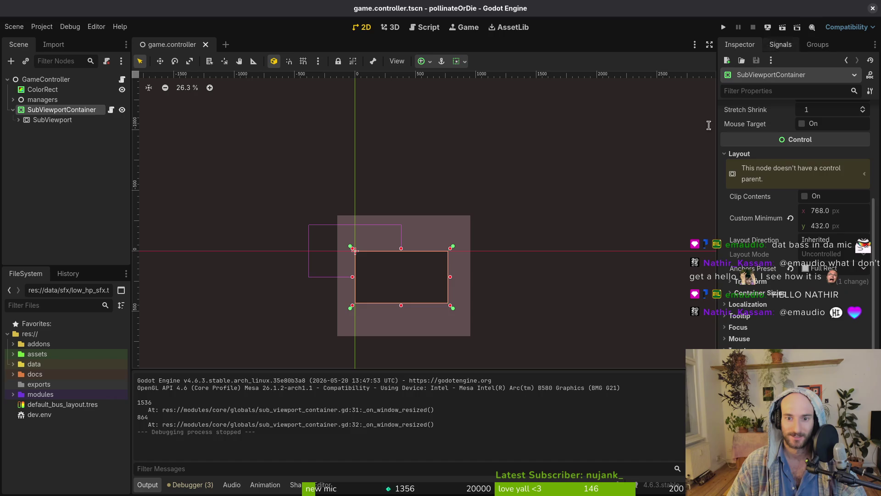
{"action": "left_click_drag", "start_coordinate": [336, 214], "coordinate": [212, 153]}
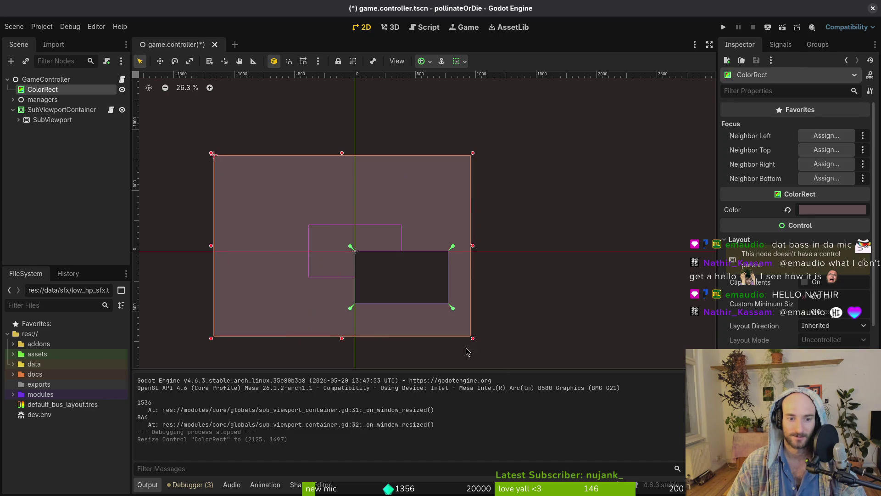
Extend the ColorRect's bottom-right corner to surround the SubViewportContainer, then select the container
{"action": "mouse_move", "coordinate": [476, 339]}
{"action": "left_mouse_down"}
{"action": "mouse_move", "coordinate": [537, 359]}
{"action": "mouse_move", "coordinate": [657, 367]}
{"action": "mouse_move", "coordinate": [622, 382]}
{"action": "left_mouse_up"}
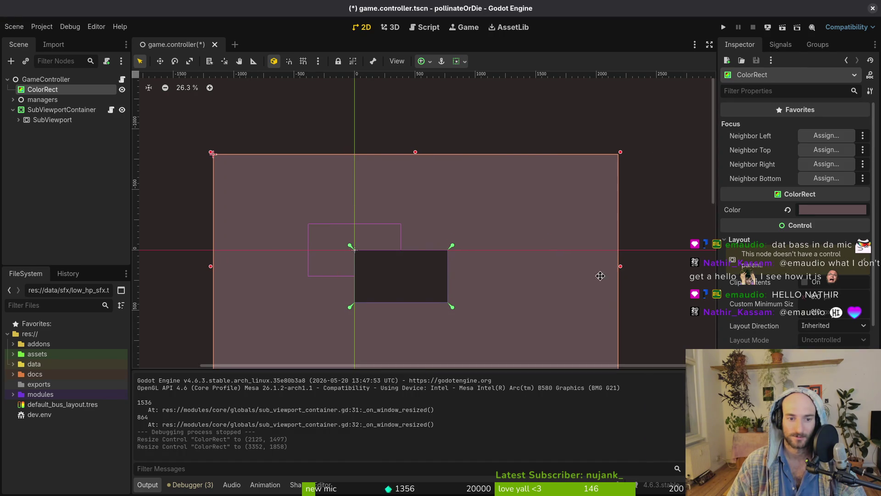
{"action": "left_click", "coordinate": [41, 111]}
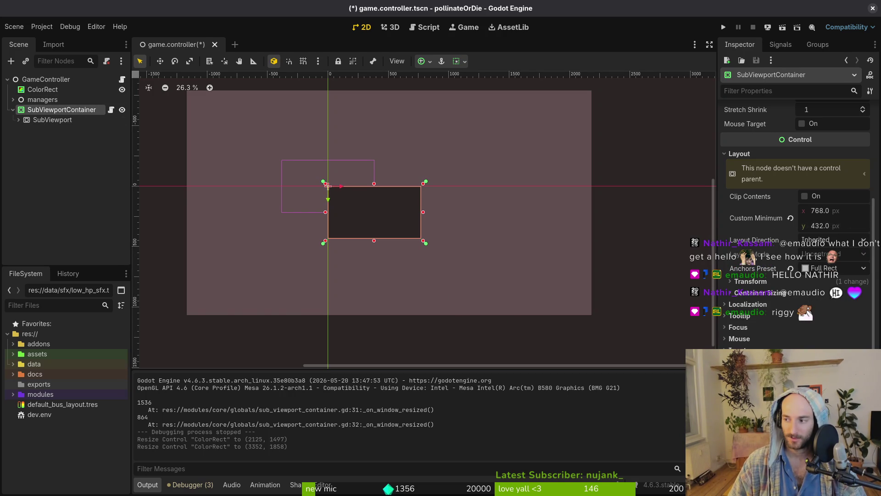
{"action": "key", "text": "alt+Tab"}
{"action": "left_click", "coordinate": [177, 327]}
Move the two print_debug lines below the blank line and remove the colon after else
{"action": "left_click", "coordinate": [120, 408]}
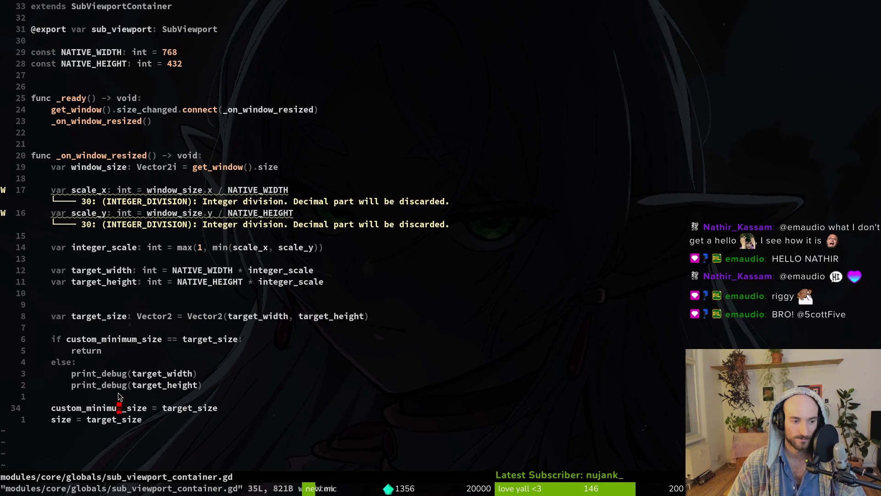
{"action": "left_click", "coordinate": [119, 374]}
{"action": "key", "text": "shift+v"}
{"action": "key", "text": "j"}
{"action": "key", "text": "shift+j"}
{"action": "left_click", "coordinate": [33, 374]}
{"action": "left_click", "coordinate": [73, 362]}
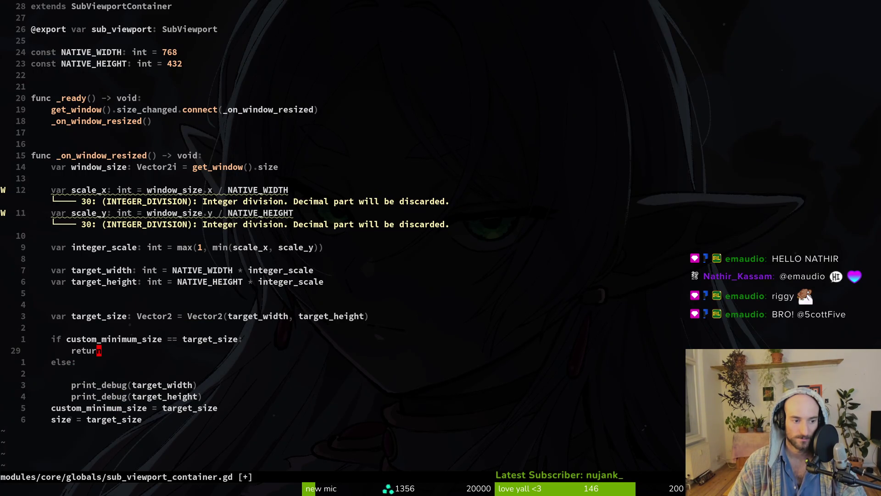
{"action": "key", "text": "x"}
Delete the early-return if/return/else block, de-indent the print_debug lines, and save with :w
{"action": "left_click", "coordinate": [68, 316]}
{"action": "key", "text": "shift+v"}
{"action": "key", "text": "j"}
{"action": "key", "text": "j"}
{"action": "key", "text": "j"}
{"action": "key", "text": "d"}
{"action": "key", "text": "shift+v"}
{"action": "key", "text": "j"}
{"action": "key", "text": "less"}
{"action": "type", "text": ":w"}
{"action": "key", "text": "Return"}
{"action": "key", "text": "alt+Tab"}
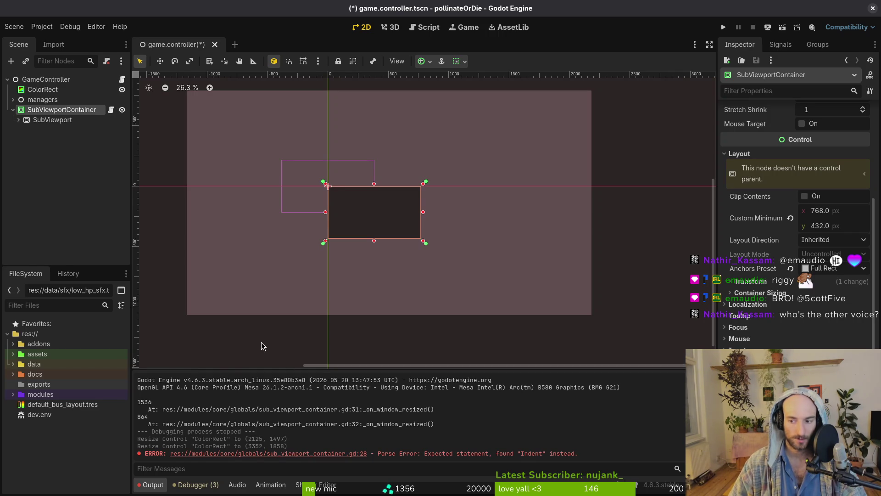
Run the game, enlarge and move its window to test scaling, then close it with F8
{"action": "left_click", "coordinate": [723, 27]}
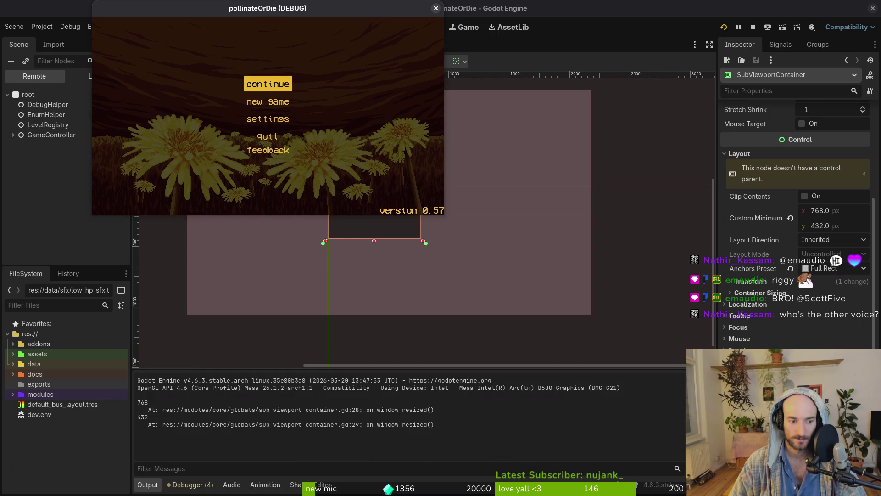
{"action": "mouse_move", "coordinate": [444, 215]}
{"action": "left_mouse_down"}
{"action": "mouse_move", "coordinate": [652, 404]}
{"action": "mouse_move", "coordinate": [654, 486]}
{"action": "mouse_move", "coordinate": [627, 324]}
{"action": "mouse_move", "coordinate": [676, 492]}
{"action": "left_mouse_up"}
{"action": "mouse_move", "coordinate": [479, 5]}
{"action": "left_mouse_down"}
{"action": "mouse_move", "coordinate": [673, 45]}
{"action": "mouse_move", "coordinate": [662, 93]}
{"action": "mouse_move", "coordinate": [759, 74]}
{"action": "mouse_move", "coordinate": [596, 16]}
{"action": "mouse_move", "coordinate": [537, 15]}
{"action": "left_mouse_up"}
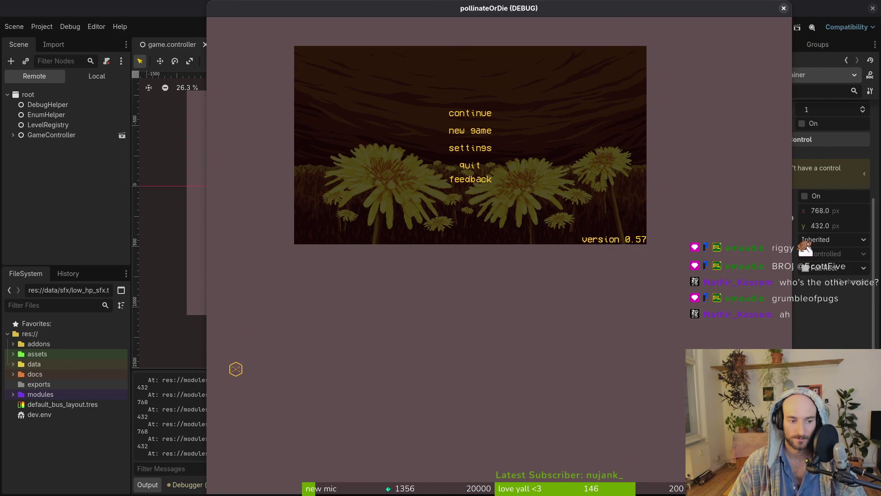
{"action": "key", "text": "F8"}
{"action": "key", "text": "super+1"}
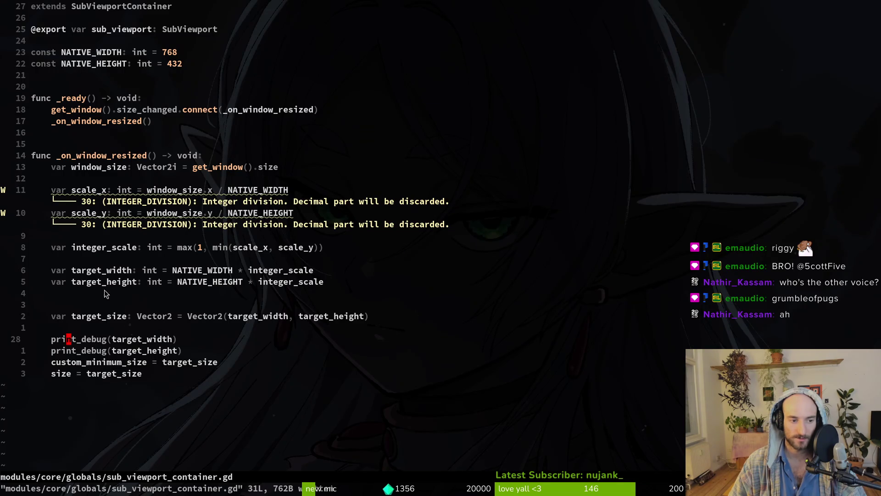
Inspect the NATIVE_WIDTH use in the target_width line, leaving the script unchanged
{"action": "left_click", "coordinate": [210, 271]}
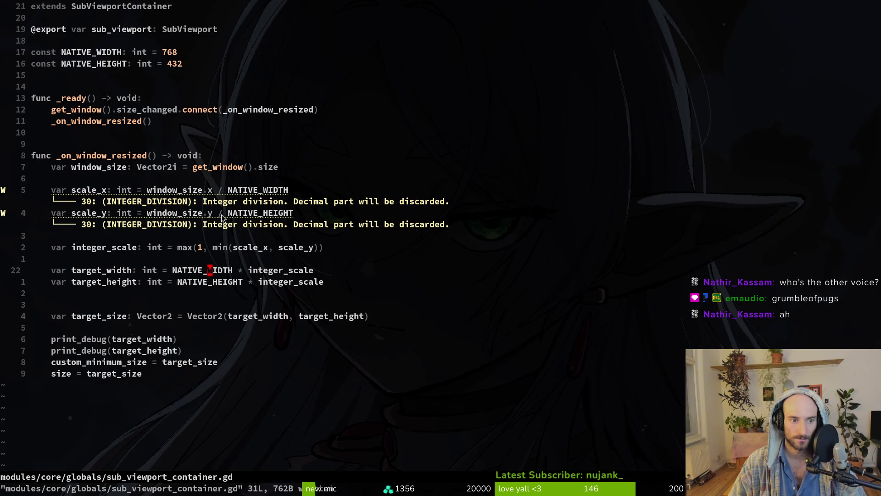
{"action": "key", "text": "alt+Tab"}
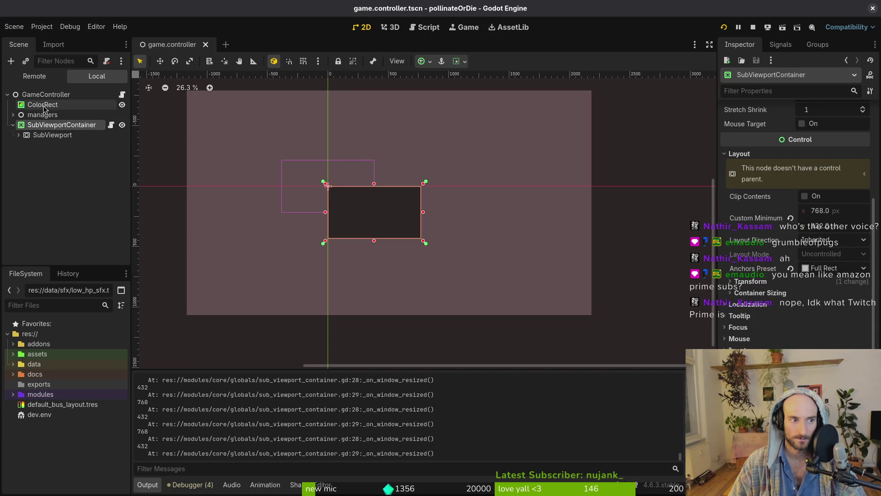
Collapse and re-expand SubViewportContainer in the Scene dock, panning the 2D view
{"action": "left_click", "coordinate": [12, 125]}
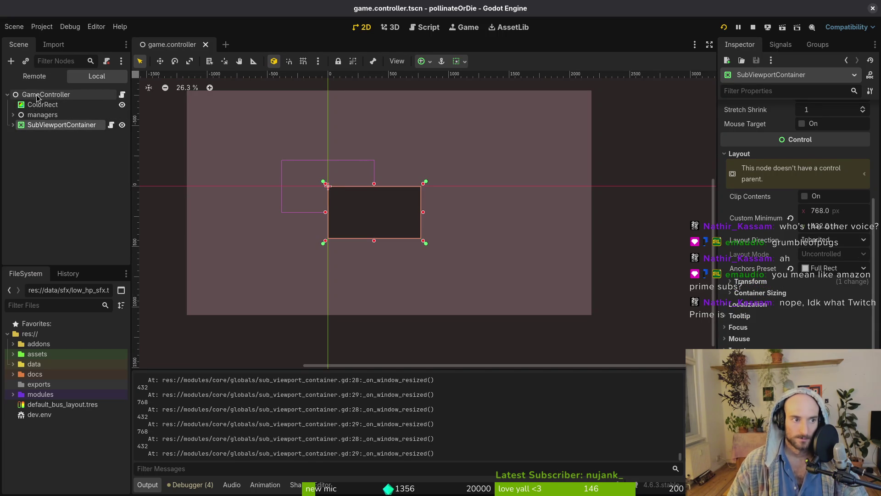
{"action": "left_click_drag", "start_coordinate": [197, 145], "coordinate": [211, 170]}
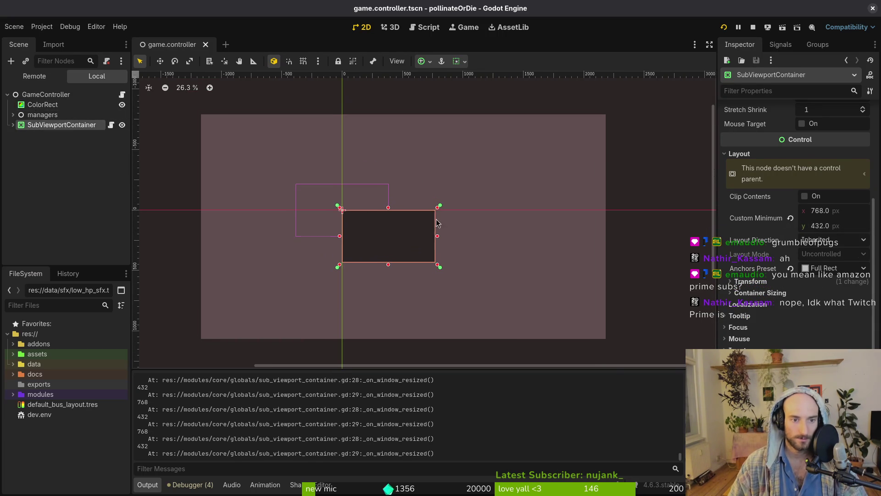
{"action": "left_click", "coordinate": [13, 126]}
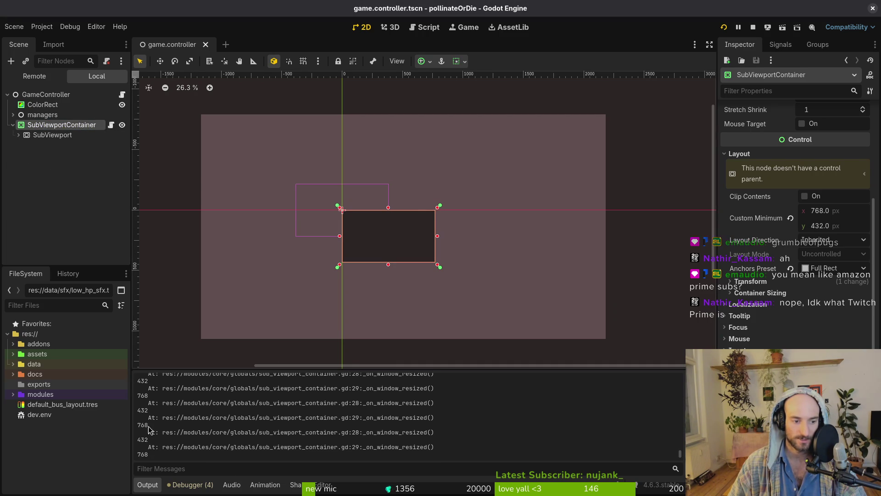
{"action": "key", "text": "alt+Tab"}
{"action": "key", "text": "alt+Tab"}
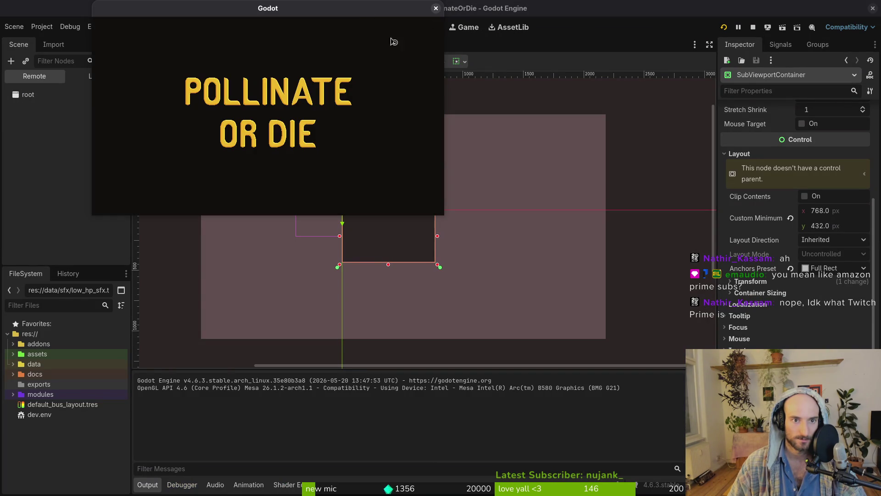
Enlarge the game window, move it to the screen's right side, and restart with F5
{"action": "mouse_move", "coordinate": [449, 218]}
{"action": "left_mouse_down"}
{"action": "mouse_move", "coordinate": [516, 294]}
{"action": "mouse_move", "coordinate": [450, 391]}
{"action": "mouse_move", "coordinate": [450, 383]}
{"action": "left_mouse_up"}
{"action": "mouse_move", "coordinate": [336, 8]}
{"action": "left_mouse_down"}
{"action": "mouse_move", "coordinate": [717, 28]}
{"action": "mouse_move", "coordinate": [826, 8]}
{"action": "left_mouse_up"}
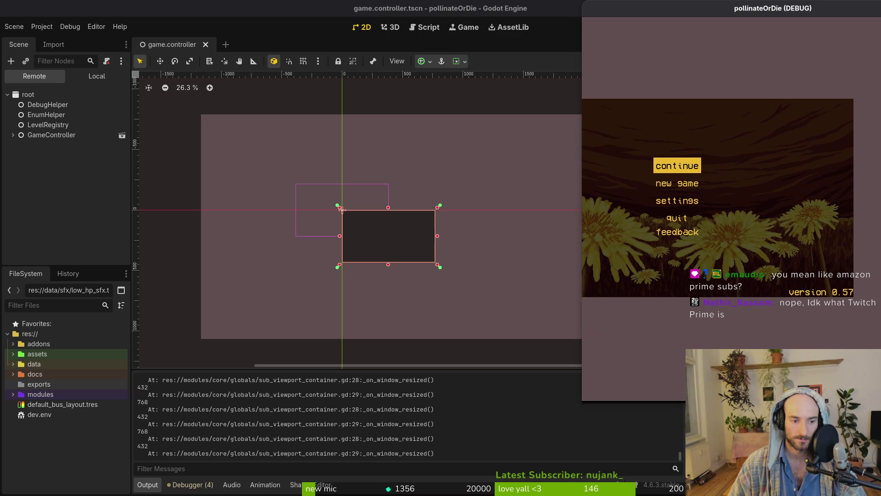
{"action": "key", "text": "F5"}
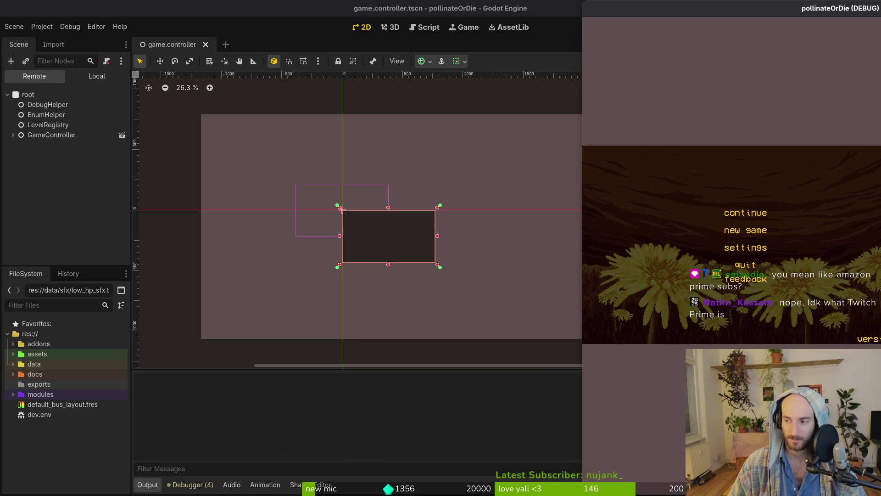
{"action": "key", "text": "alt+Tab"}
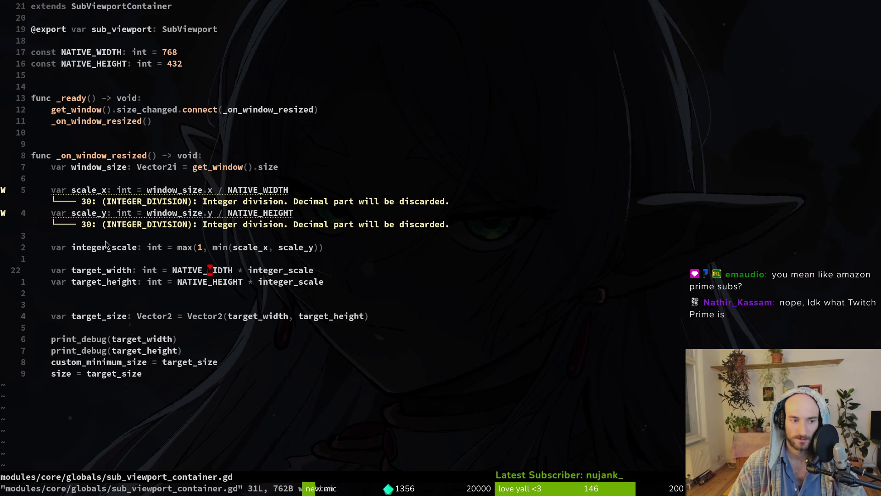
Add a print_debug(window_size.x) line above the scale_x calculation in _on_window_resized
{"action": "left_click", "coordinate": [204, 216]}
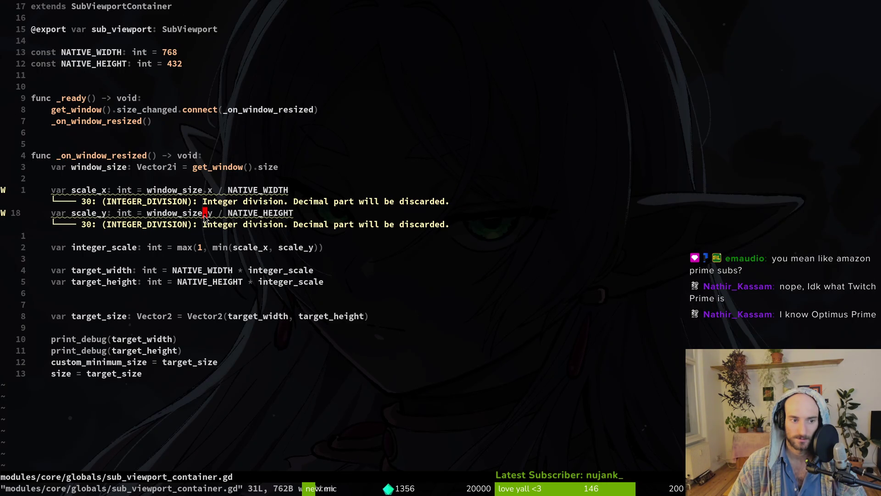
{"action": "left_click", "coordinate": [165, 175]}
{"action": "type", "text": "oprint_debug("}
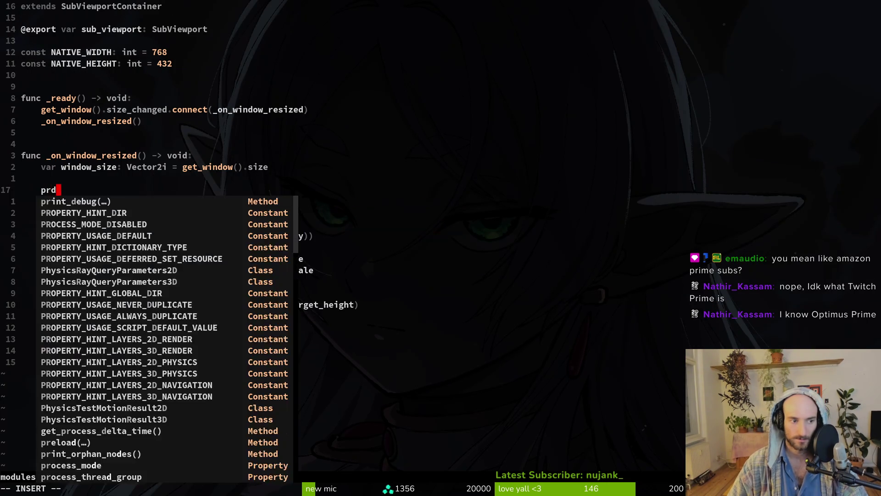
{"action": "type", "text": "window_size"}
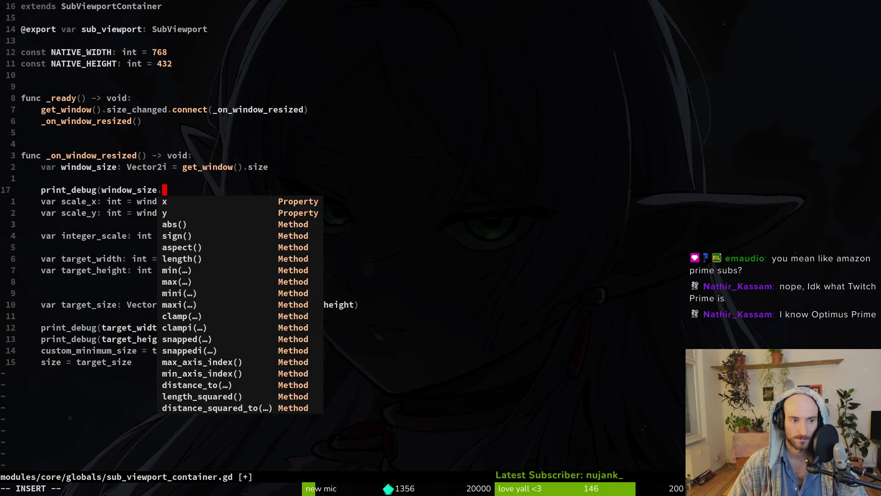
{"action": "type", "text": ".x)"}
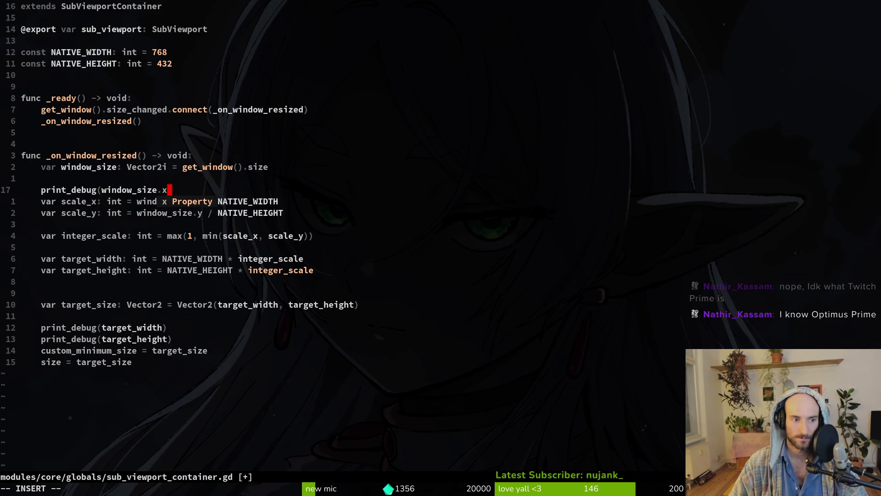
{"action": "key", "text": "Escape"}
Duplicate that line as print_debug(window_size.y) and save the script
{"action": "key", "text": "y"}
{"action": "key", "text": "y"}
{"action": "key", "text": "p"}
{"action": "key", "text": "f"}
{"action": "key", "text": "x"}
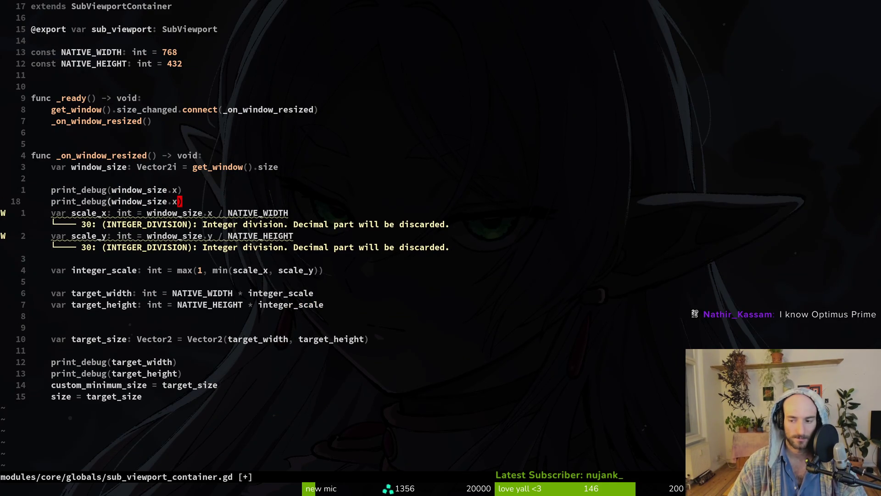
{"action": "type", "text": "size.y"}
{"action": "key", "text": "Escape"}
{"action": "type", "text": ":w"}
{"action": "key", "text": "Return"}
{"action": "key", "text": "alt+Tab"}
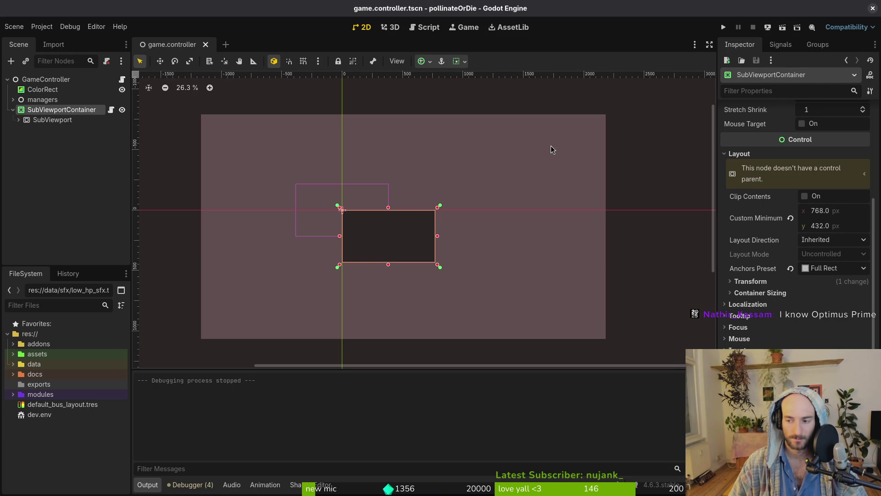
Run the game, resize and move its window several times to log sizes, then stop it
{"action": "left_click", "coordinate": [723, 27]}
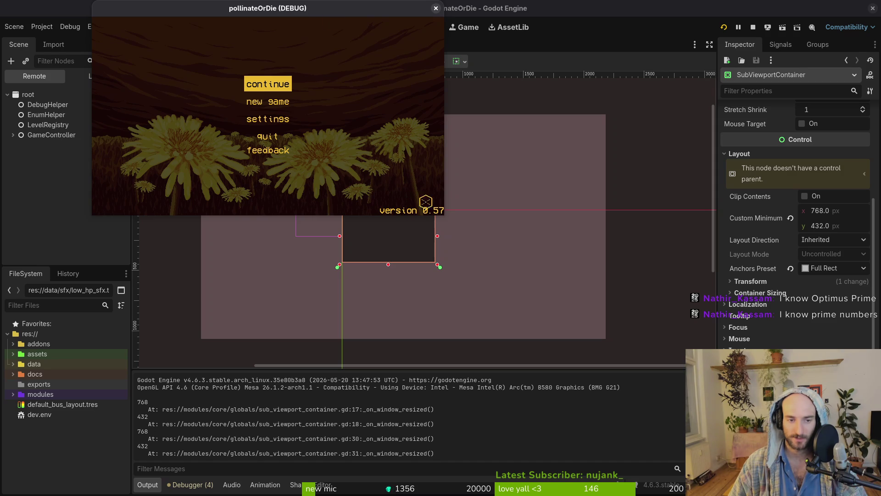
{"action": "mouse_move", "coordinate": [444, 213]}
{"action": "left_mouse_down"}
{"action": "mouse_move", "coordinate": [476, 256]}
{"action": "mouse_move", "coordinate": [450, 401]}
{"action": "mouse_move", "coordinate": [504, 402]}
{"action": "mouse_move", "coordinate": [387, 397]}
{"action": "mouse_move", "coordinate": [496, 480]}
{"action": "mouse_move", "coordinate": [665, 486]}
{"action": "left_mouse_up"}
{"action": "mouse_move", "coordinate": [415, 7]}
{"action": "left_mouse_down"}
{"action": "mouse_move", "coordinate": [714, 7]}
{"action": "mouse_move", "coordinate": [514, 6]}
{"action": "left_mouse_up"}
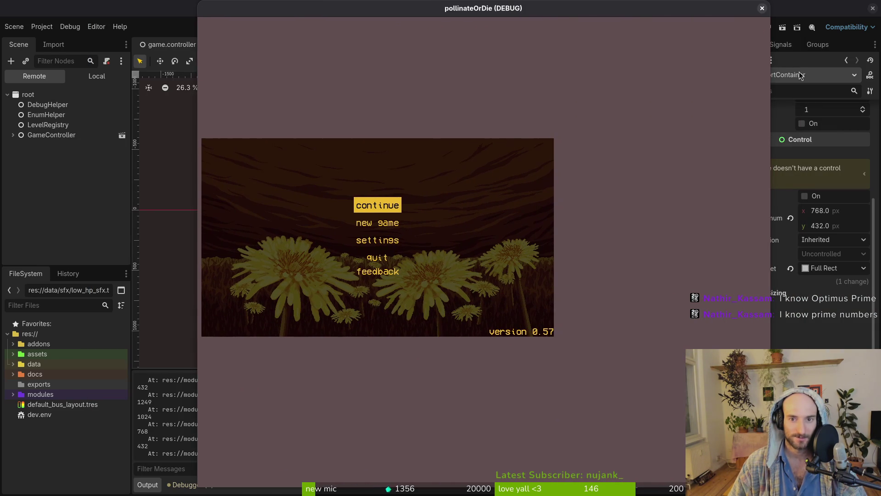
{"action": "mouse_move", "coordinate": [770, 494]}
{"action": "left_mouse_down"}
{"action": "mouse_move", "coordinate": [774, 249]}
{"action": "mouse_move", "coordinate": [653, 248]}
{"action": "left_mouse_up"}
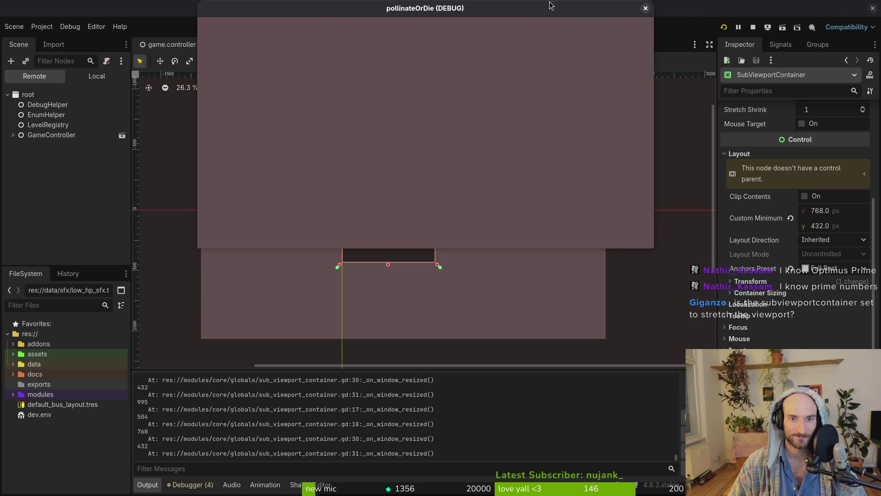
{"action": "left_click_drag", "start_coordinate": [658, 6], "coordinate": [733, 76]}
{"action": "left_click", "coordinate": [722, 79]}
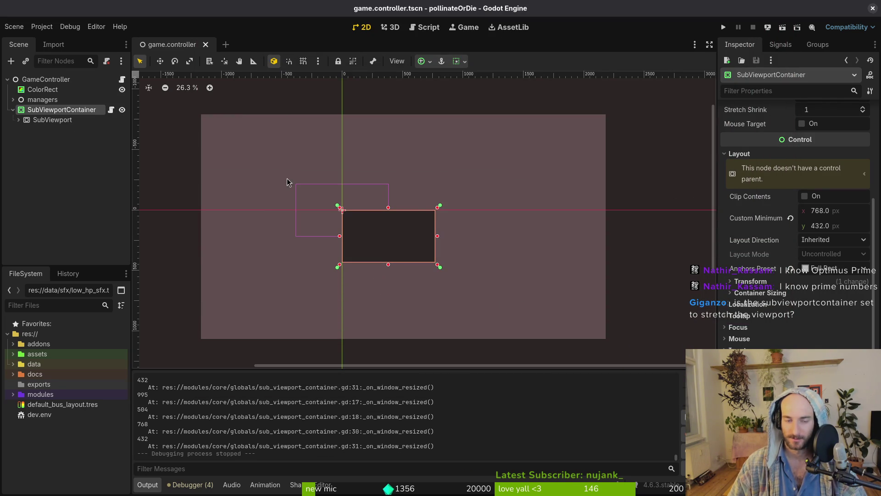
{"action": "left_click", "coordinate": [52, 119]}
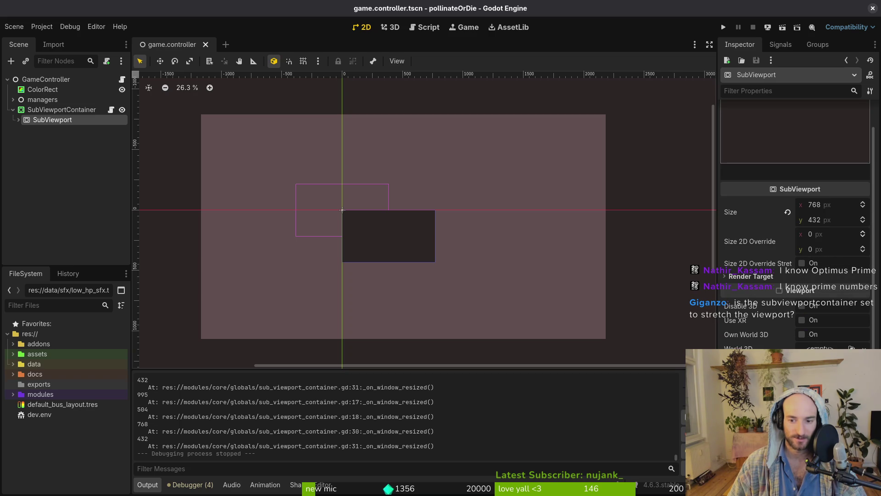
{"action": "scroll", "coordinate": [806, 292], "scroll_direction": "down", "scroll_amount": 2}
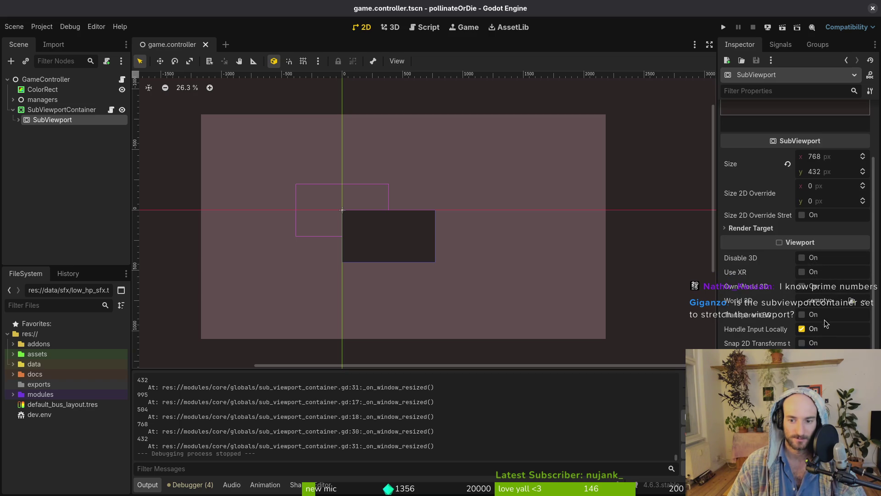
{"action": "scroll", "coordinate": [796, 230], "scroll_direction": "down", "scroll_amount": 2}
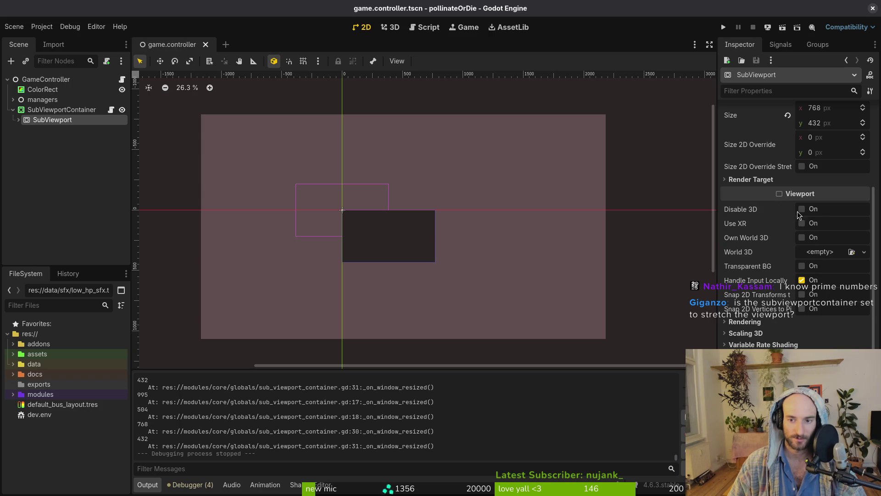
{"action": "scroll", "coordinate": [783, 208], "scroll_direction": "up", "scroll_amount": 5}
{"action": "left_click", "coordinate": [268, 142]}
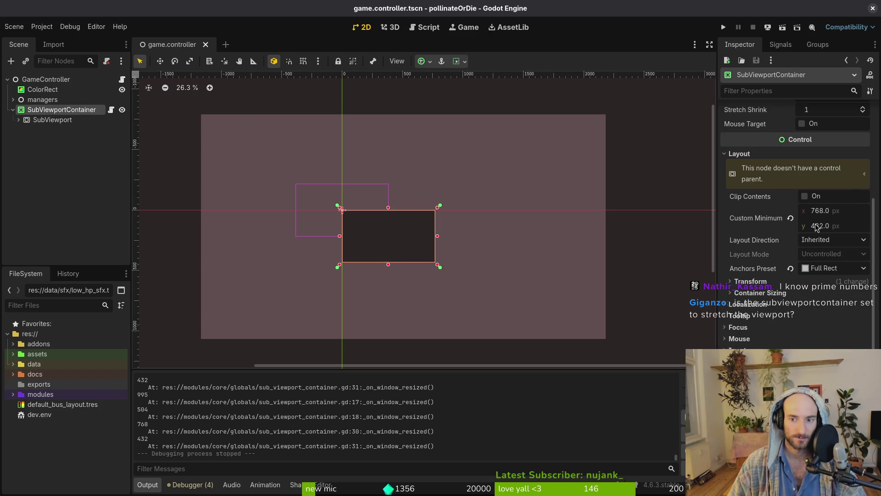
{"action": "scroll", "coordinate": [819, 228], "scroll_direction": "up", "scroll_amount": 3}
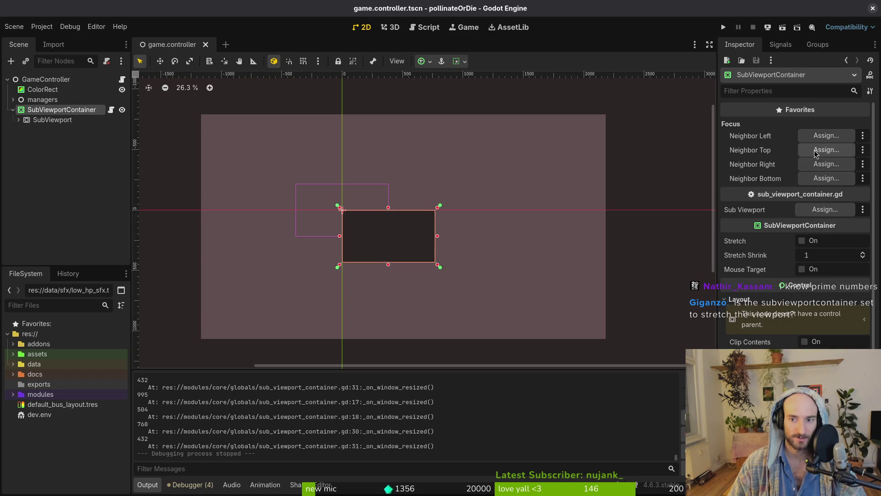
Turn Stretch on for the SubViewportContainer, then save and test-run the game twice
{"action": "left_click", "coordinate": [802, 242]}
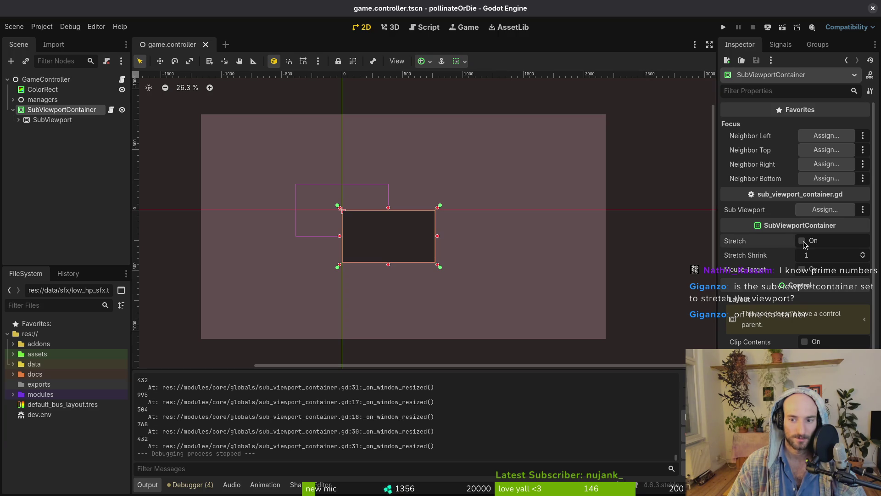
{"action": "left_click", "coordinate": [723, 27]}
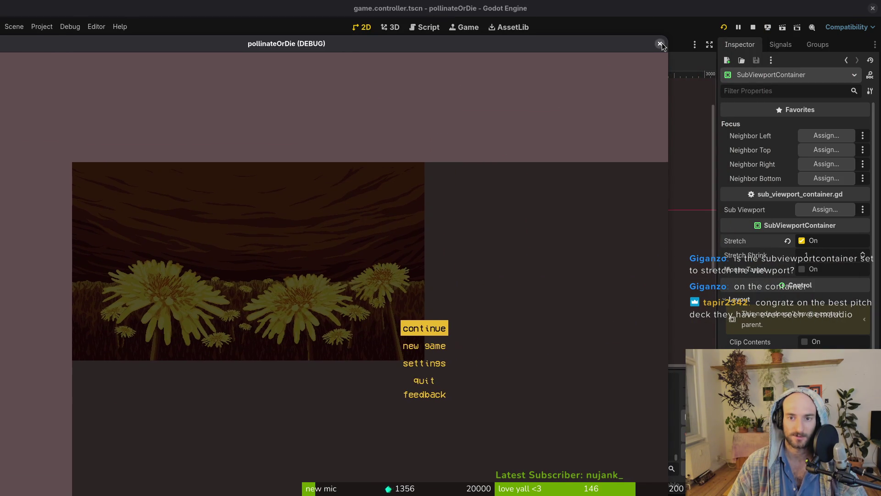
{"action": "left_click", "coordinate": [665, 45]}
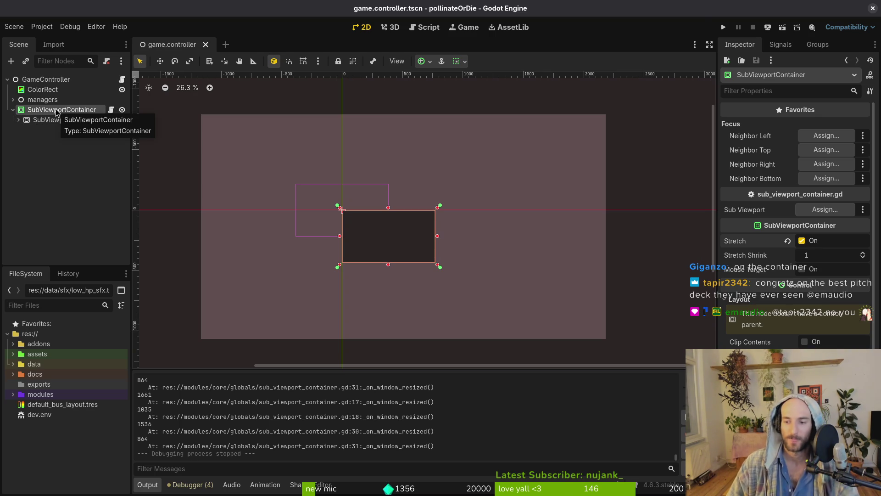
{"action": "key", "text": "F5"}
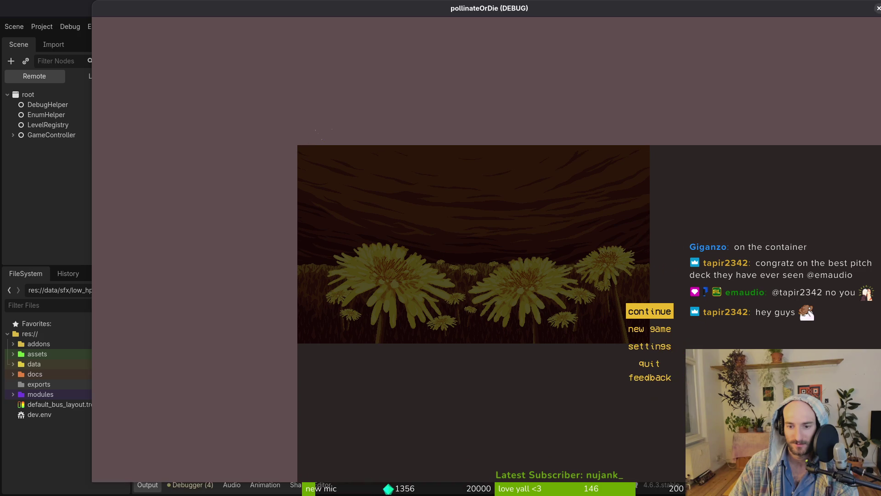
Move the game window, close it, and look over the container's anchor preset choices
{"action": "mouse_move", "coordinate": [443, 13]}
{"action": "left_mouse_down"}
{"action": "mouse_move", "coordinate": [223, 15]}
{"action": "mouse_move", "coordinate": [339, 16]}
{"action": "left_mouse_up"}
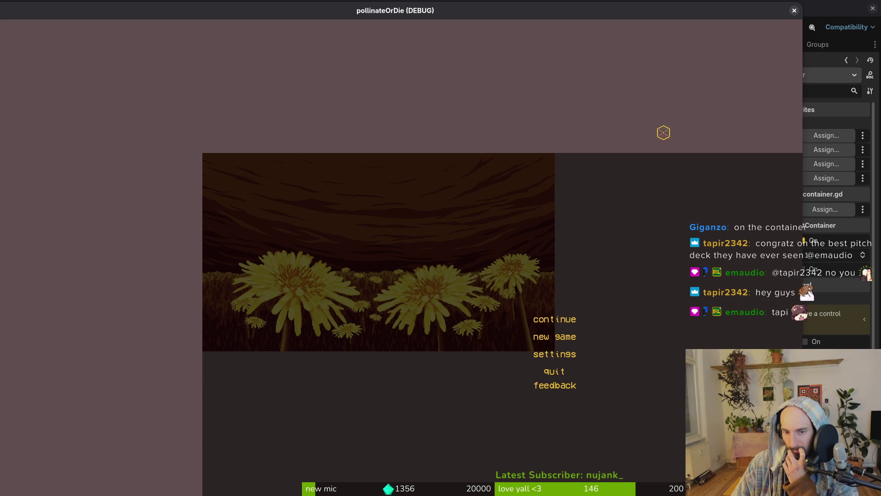
{"action": "left_click", "coordinate": [795, 10]}
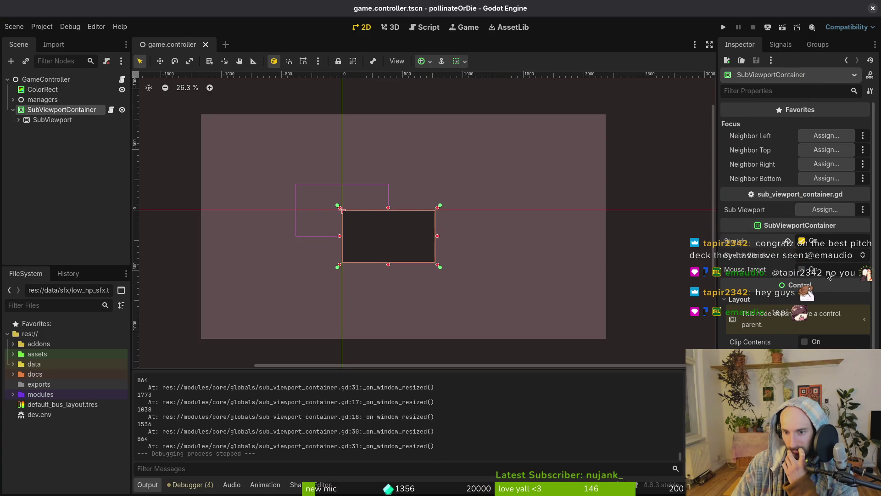
{"action": "mouse_move", "coordinate": [757, 261]}
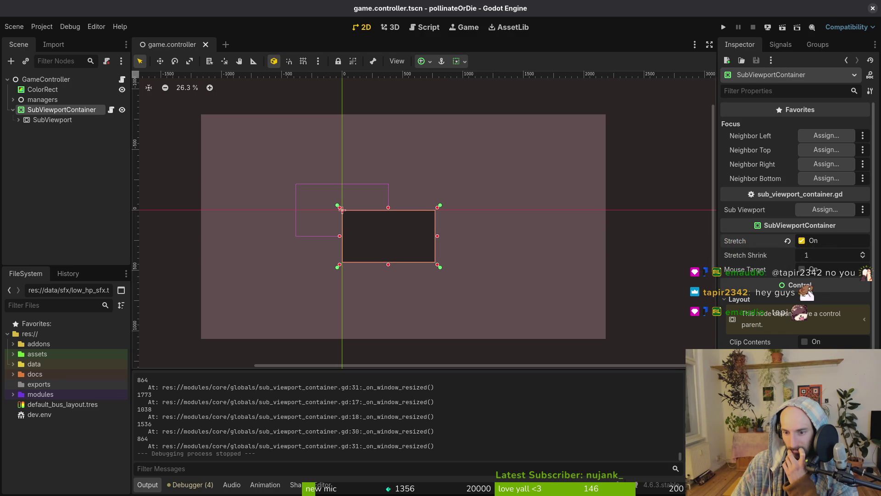
{"action": "left_click", "coordinate": [833, 386]}
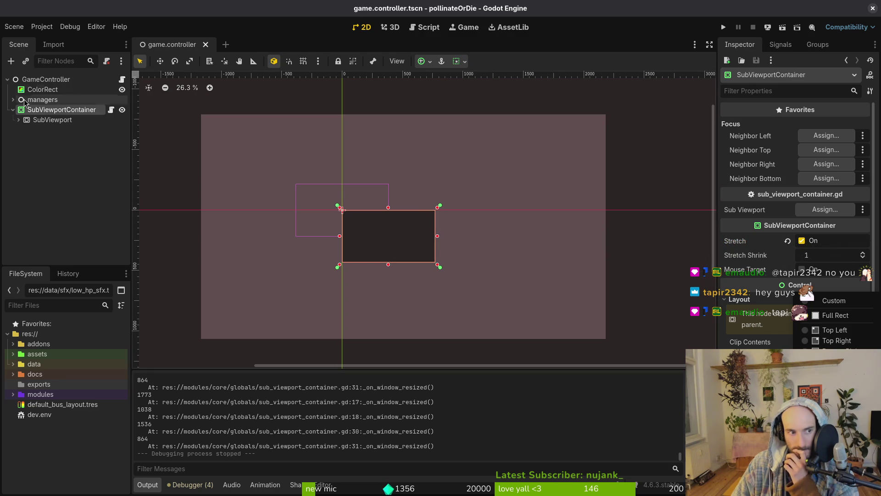
{"action": "left_click", "coordinate": [56, 111]}
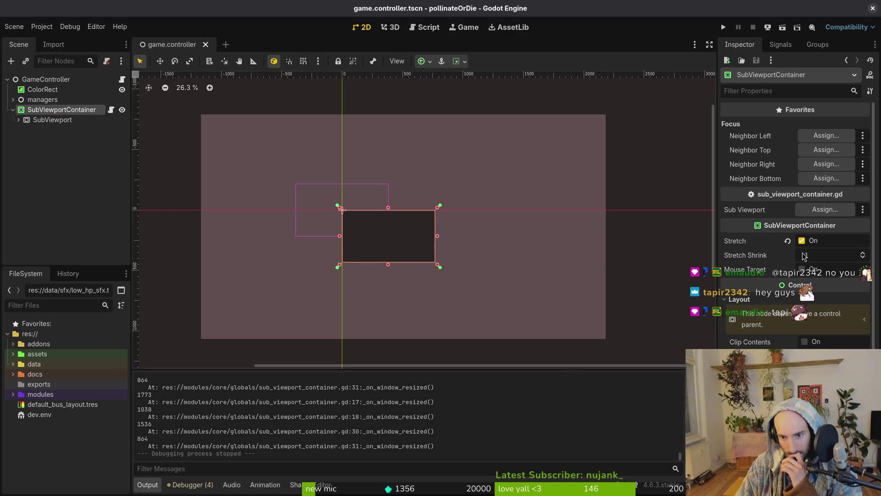
Inspect the SubViewport node's properties under the SubViewportContainer, then return to the script
{"action": "left_click", "coordinate": [19, 120]}
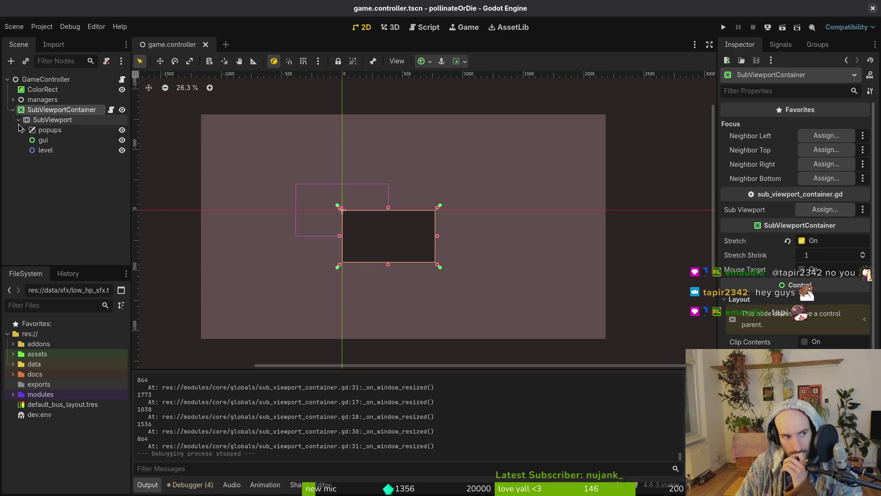
{"action": "left_click", "coordinate": [46, 122]}
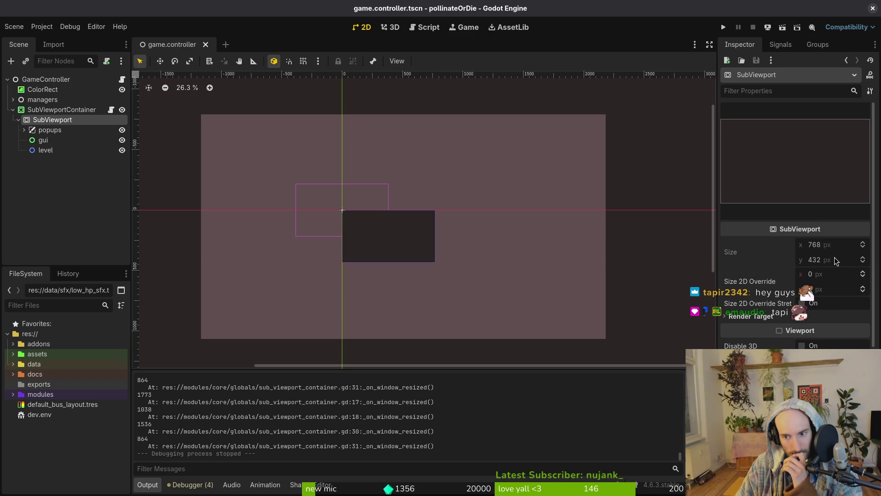
{"action": "left_click", "coordinate": [13, 109]}
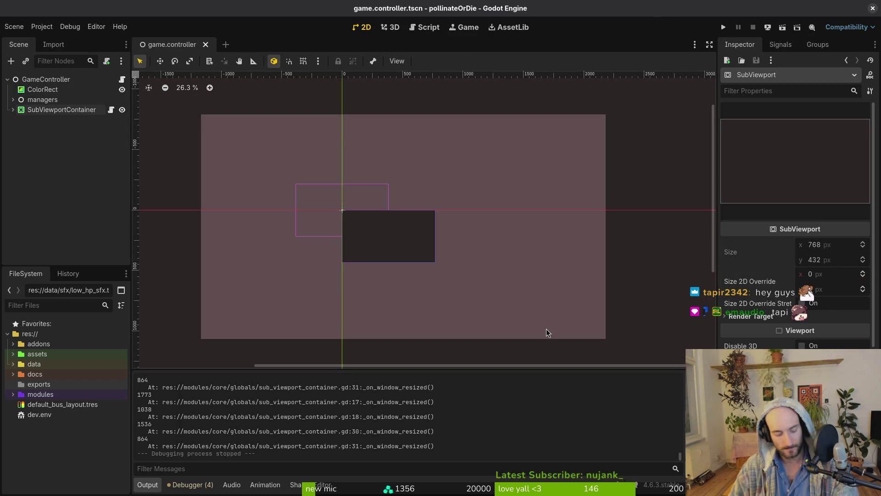
{"action": "key", "text": "alt+Tab"}
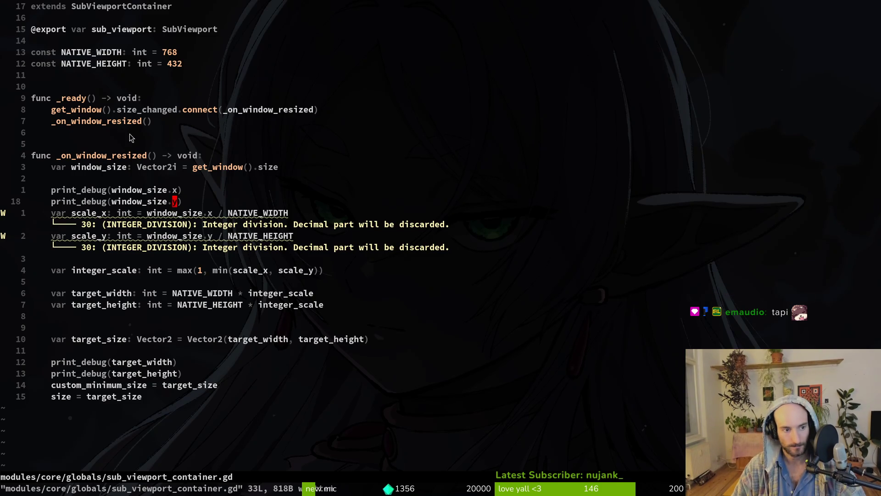
Append sub_viewport.size = Vector2i(target_width, target_height) to the resize handler, save, and run the game
{"action": "type", "text": "Gosub"}
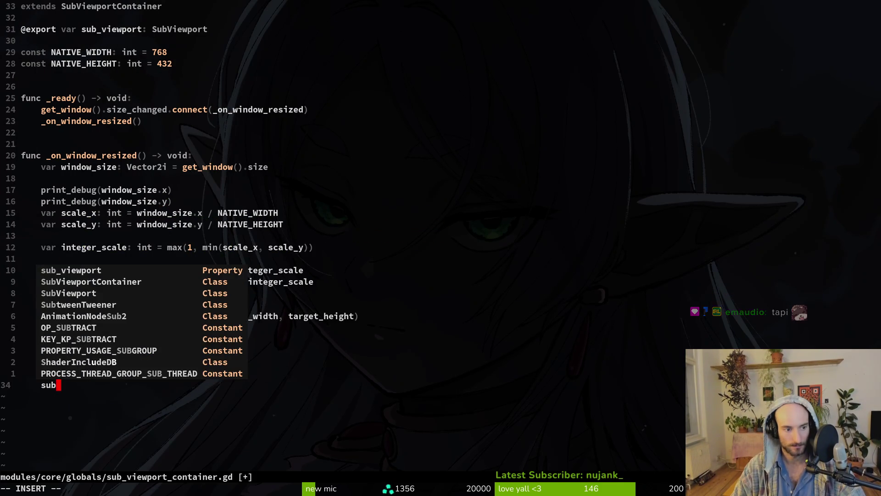
{"action": "type", "text": "_viewport.size = Ve"}
{"action": "key", "text": "Return"}
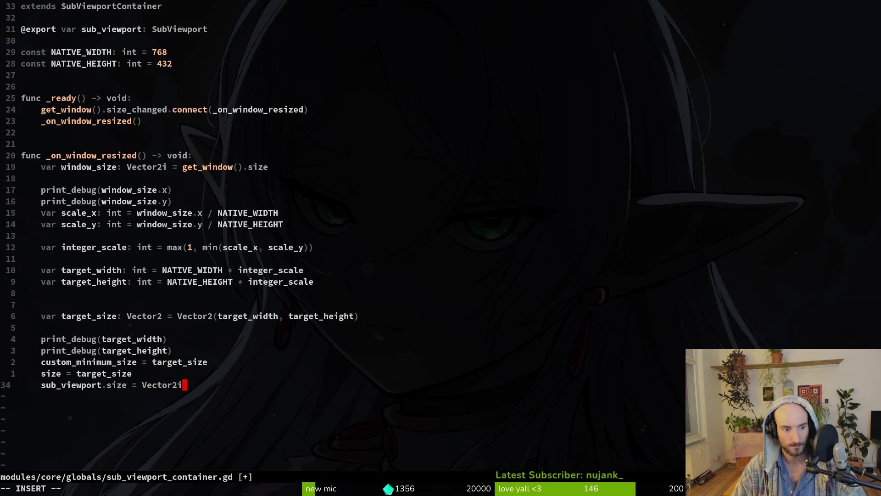
{"action": "type", "text": "("}
{"action": "type", "text": "target"}
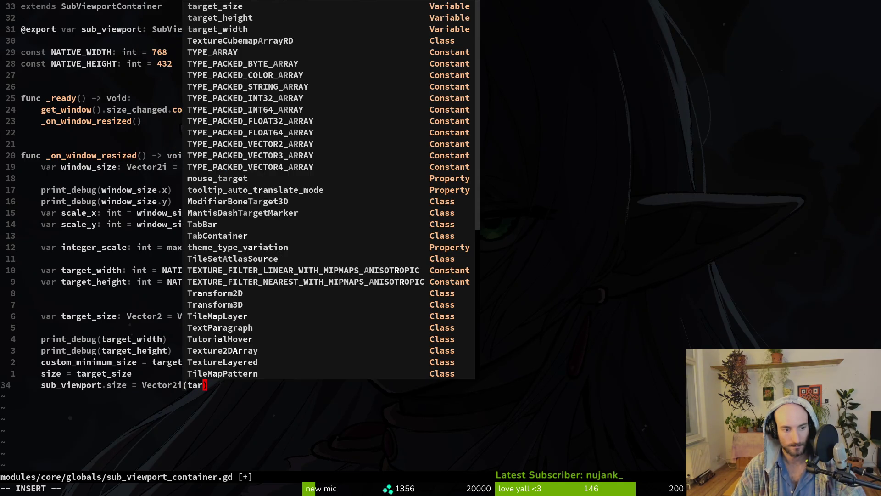
{"action": "type", "text": "_w"}
{"action": "key", "text": "Return"}
{"action": "type", "text": ", target_h"}
{"action": "key", "text": "Return"}
{"action": "key", "text": "Escape"}
{"action": "type", "text": ":w"}
{"action": "key", "text": "Return"}
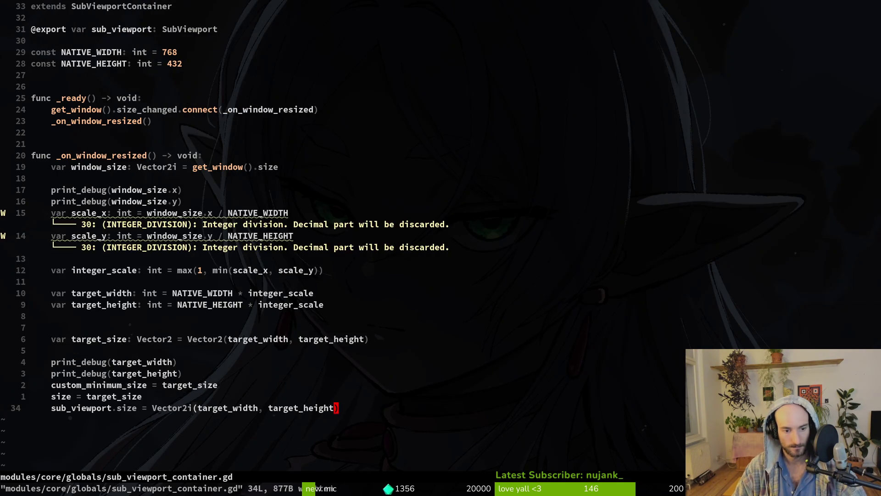
{"action": "key", "text": "alt+Tab"}
{"action": "left_click", "coordinate": [722, 28]}
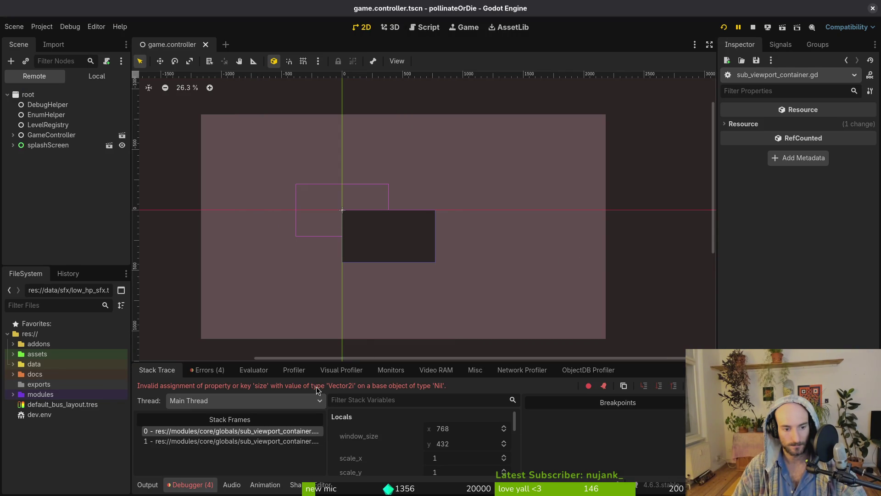
Assign SubViewport to the container's Sub Viewport property and test the game in an enlarged window
{"action": "key", "text": "F8"}
{"action": "key", "text": "alt+Tab"}
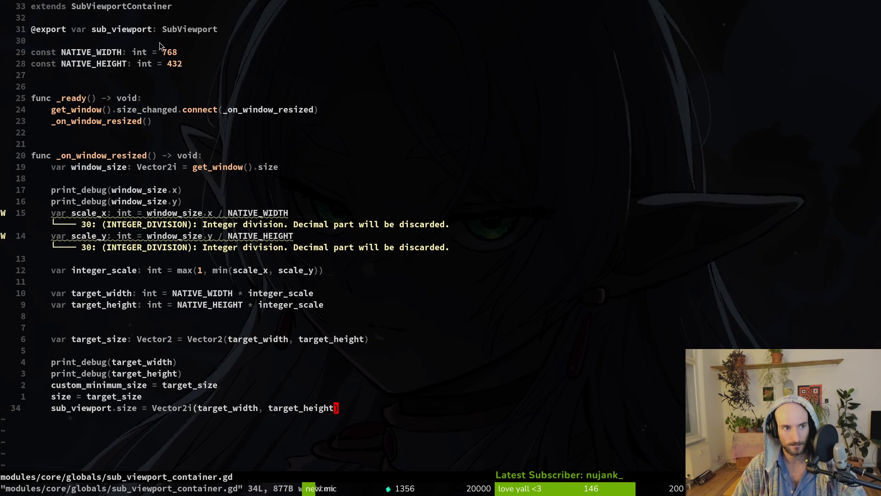
{"action": "key", "text": "alt+Tab"}
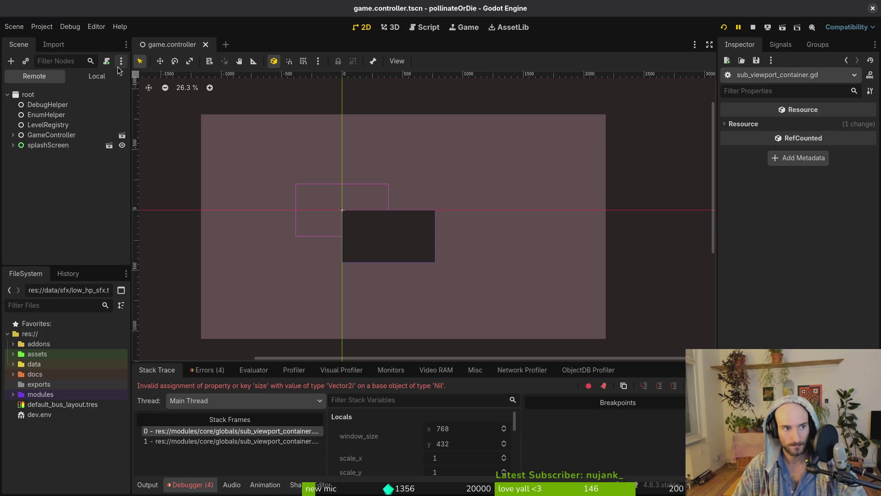
{"action": "left_click", "coordinate": [45, 115]}
{"action": "left_click", "coordinate": [47, 124]}
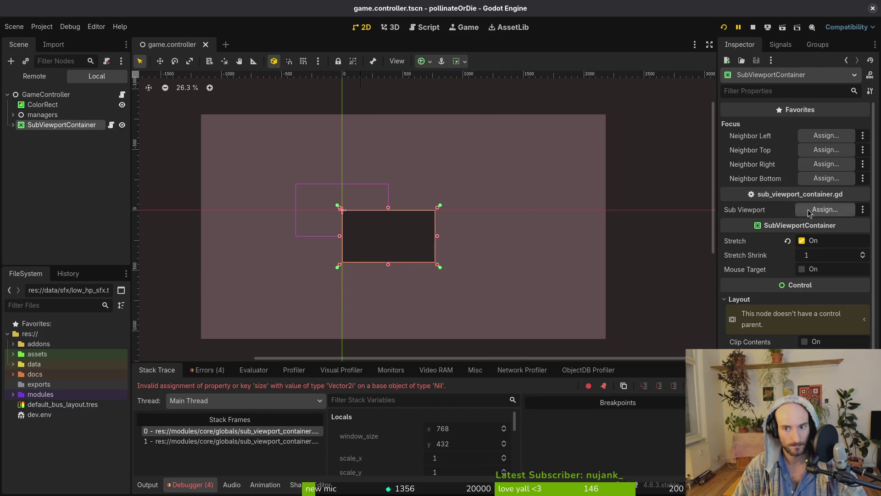
{"action": "left_click", "coordinate": [825, 209]}
{"action": "left_click", "coordinate": [411, 153]}
{"action": "left_click", "coordinate": [478, 399]}
{"action": "key", "text": "F5"}
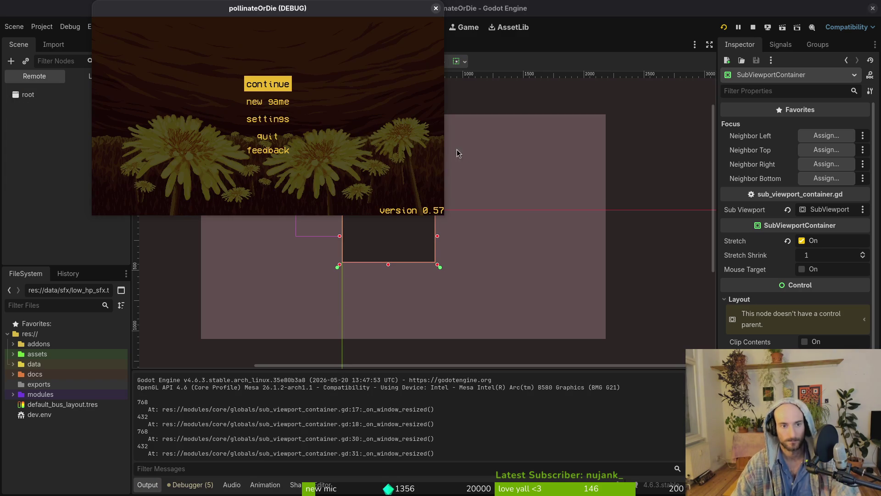
{"action": "mouse_move", "coordinate": [445, 212]}
{"action": "left_mouse_down"}
{"action": "mouse_move", "coordinate": [790, 488]}
{"action": "mouse_move", "coordinate": [842, 491]}
{"action": "mouse_move", "coordinate": [786, 482]}
{"action": "mouse_move", "coordinate": [669, 152]}
{"action": "mouse_move", "coordinate": [790, 344]}
{"action": "mouse_move", "coordinate": [649, 271]}
{"action": "mouse_move", "coordinate": [655, 321]}
{"action": "mouse_move", "coordinate": [877, 491]}
{"action": "mouse_move", "coordinate": [453, 113]}
{"action": "mouse_move", "coordinate": [727, 309]}
{"action": "left_mouse_up"}
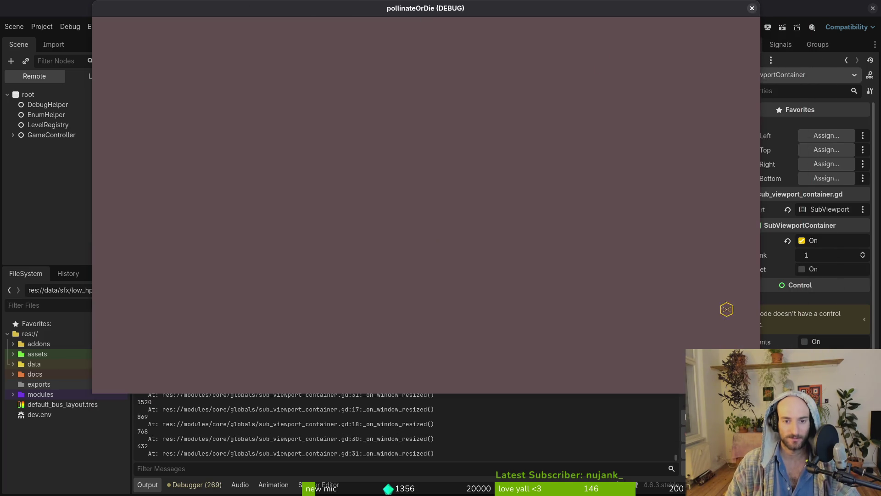
{"action": "left_click", "coordinate": [752, 8]}
Delete the sub_viewport.size line from the script and save it
{"action": "key", "text": "alt+Tab"}
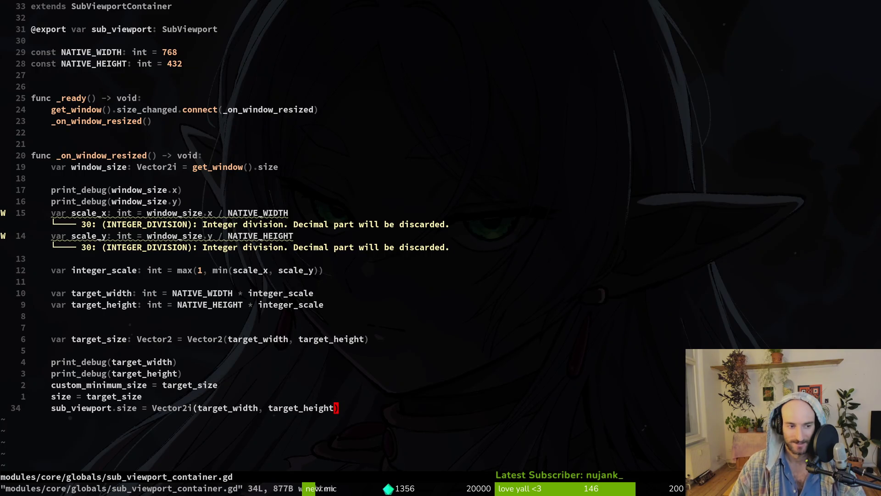
{"action": "key", "text": "d"}
{"action": "key", "text": "d"}
{"action": "type", "text": ":w"}
{"action": "key", "text": "Return"}
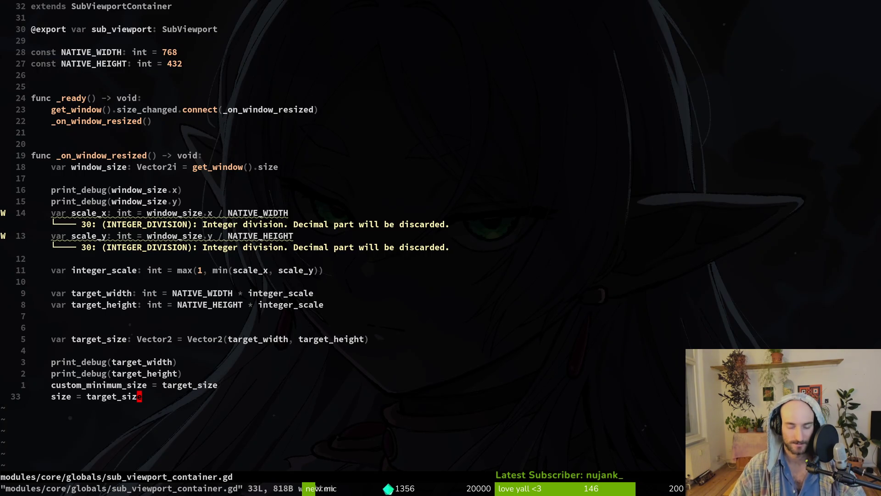
{"action": "key", "text": "alt+Tab"}
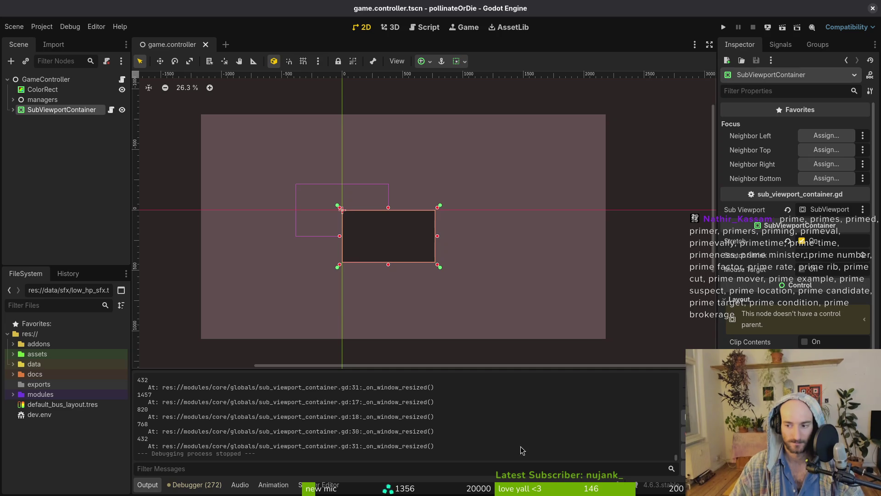
{"action": "left_click_drag", "start_coordinate": [442, 268], "coordinate": [457, 274]}
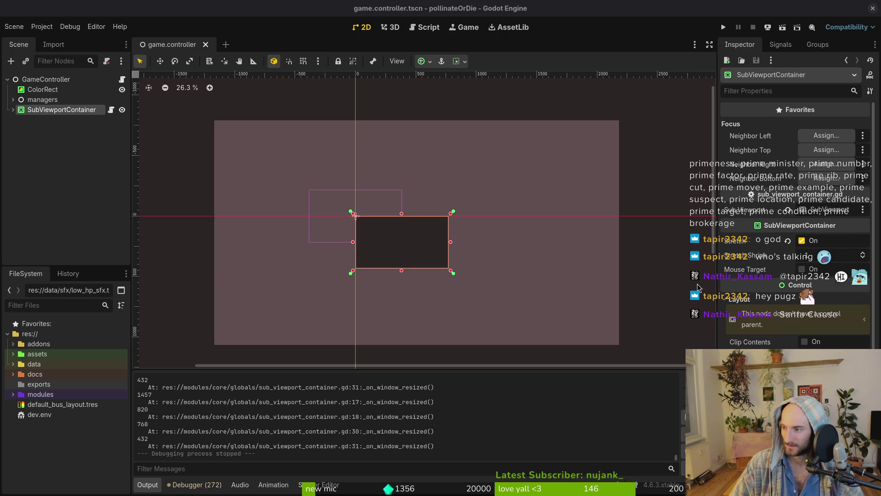
Add a CenterContainer under GameController and nest the SubViewportContainer inside it
{"action": "left_click", "coordinate": [23, 122]}
{"action": "left_click", "coordinate": [13, 110]}
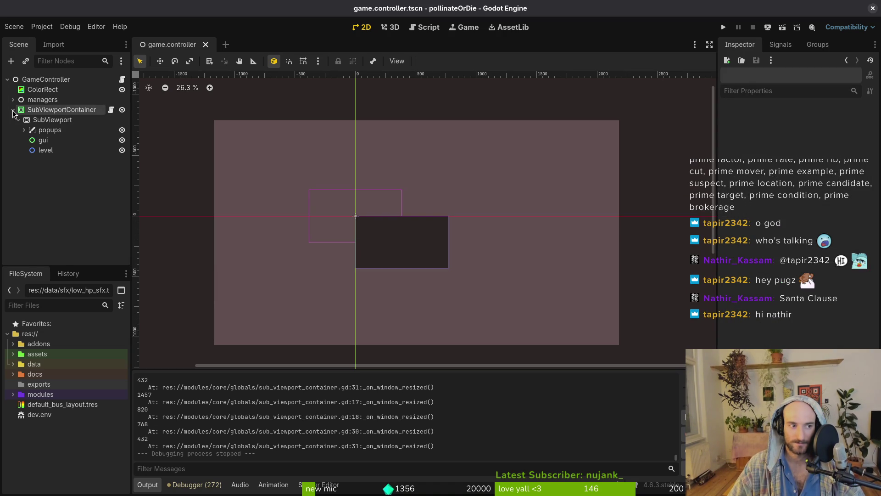
{"action": "left_click", "coordinate": [34, 81]}
{"action": "key", "text": "ctrl+a"}
{"action": "type", "text": "center"}
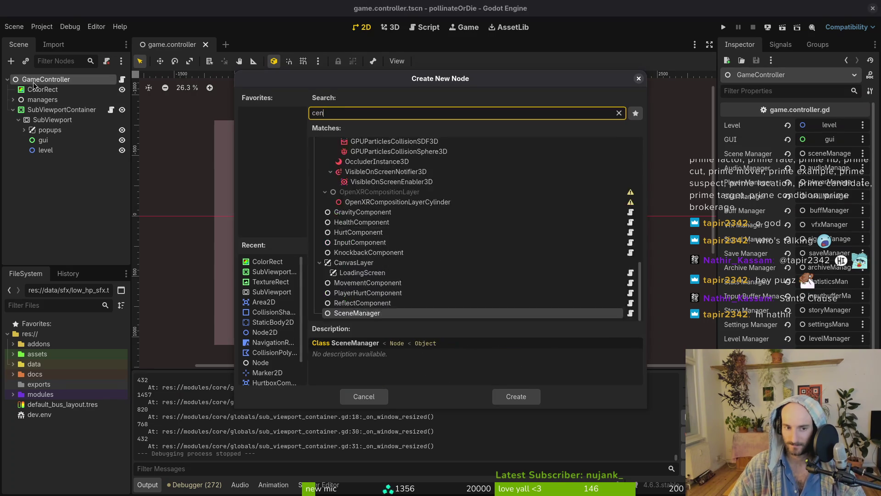
{"action": "key", "text": "Return"}
{"action": "left_click_drag", "start_coordinate": [61, 110], "coordinate": [51, 165]}
{"action": "left_click_drag", "start_coordinate": [62, 120], "coordinate": [13, 115]}
Set the CenterContainer's anchors preset to Full Rect and save the scene
{"action": "left_click", "coordinate": [13, 113]}
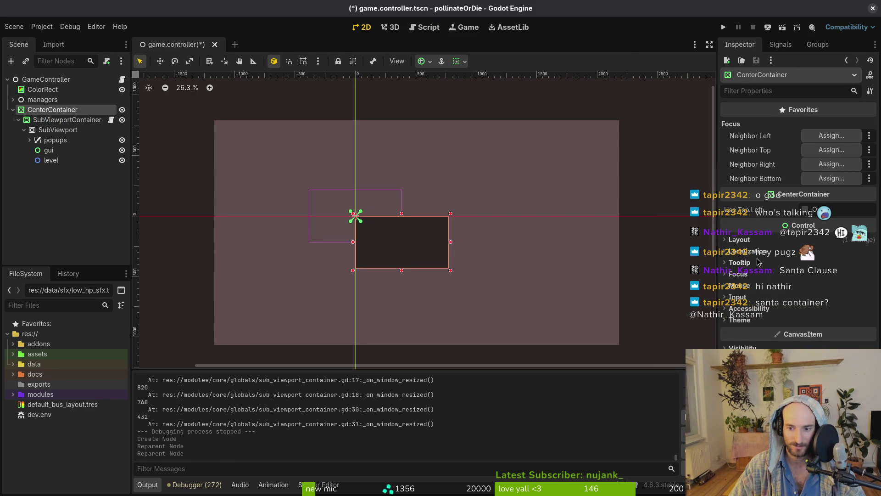
{"action": "left_click", "coordinate": [753, 240]}
{"action": "left_click", "coordinate": [833, 340]}
{"action": "left_click", "coordinate": [822, 316]}
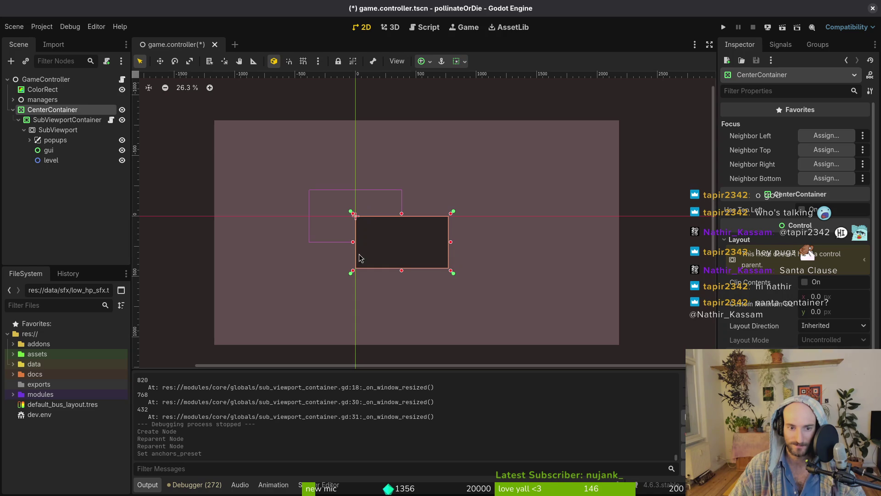
{"action": "key", "text": "ctrl+s"}
Test-run the game to check the centring, then expand SubViewportContainer to show SubViewport
{"action": "left_click", "coordinate": [17, 120]}
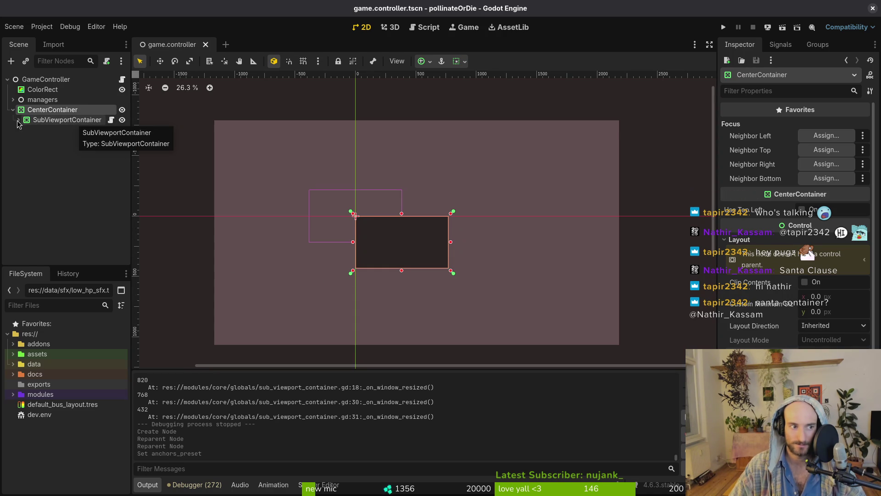
{"action": "left_click", "coordinate": [46, 122]}
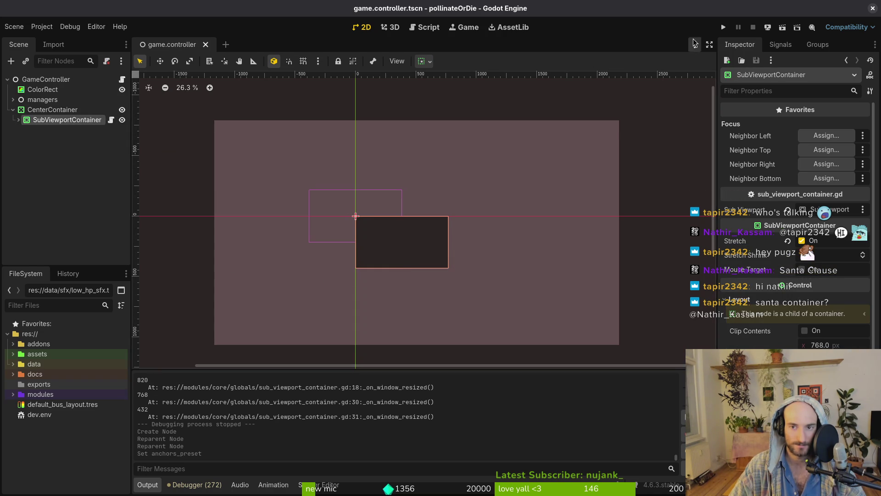
{"action": "left_click", "coordinate": [724, 28]}
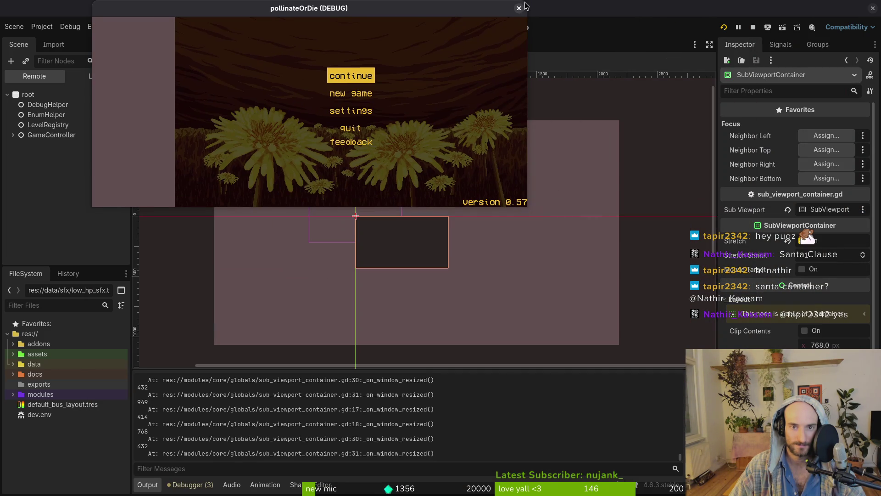
{"action": "left_click", "coordinate": [527, 6]}
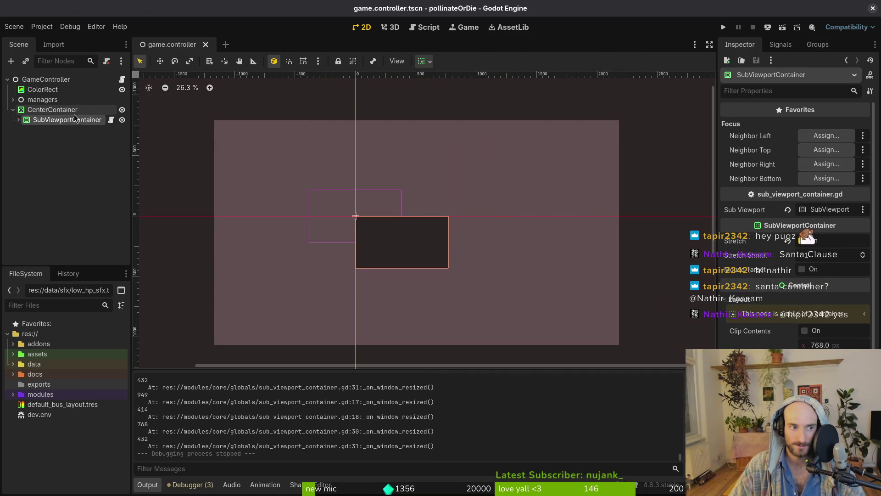
{"action": "left_click", "coordinate": [19, 120]}
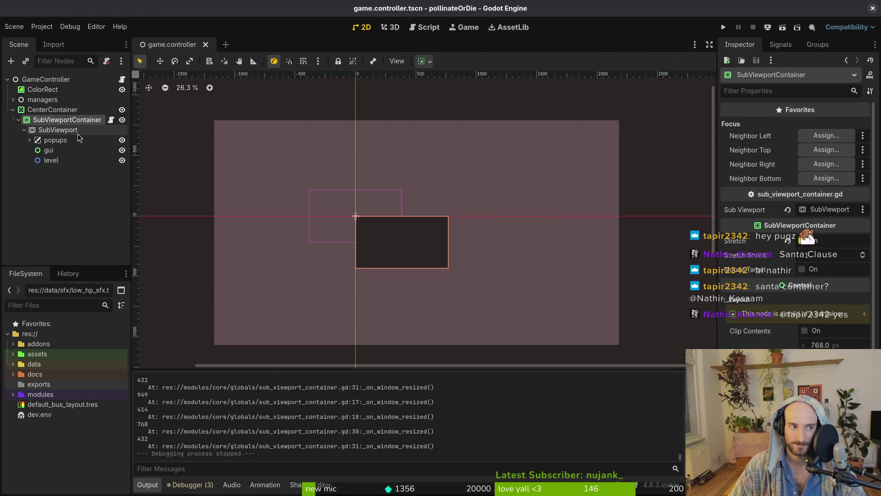
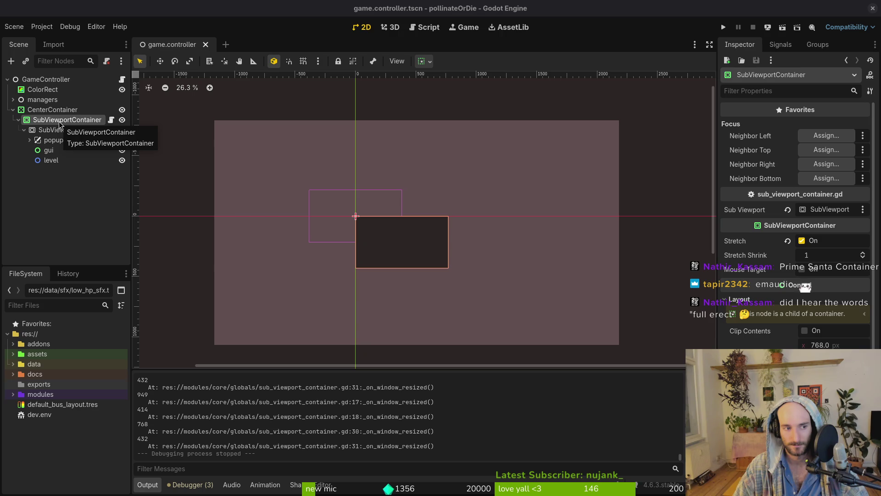
Review the scaling script's custom_minimum_size and size lines, then test-run the project
{"action": "left_click", "coordinate": [53, 110]}
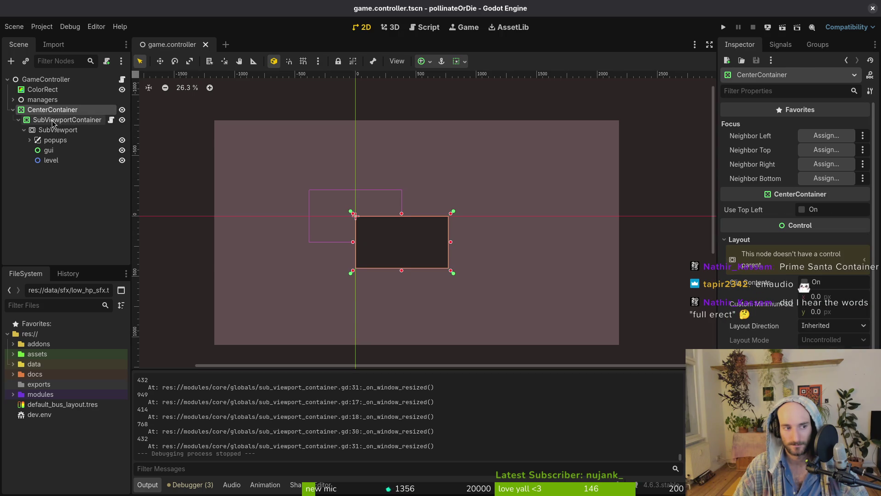
{"action": "left_click", "coordinate": [53, 120]}
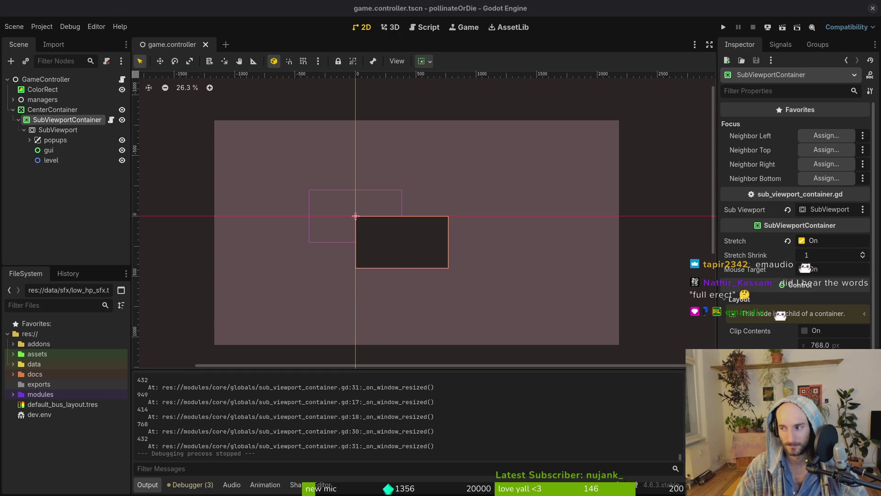
{"action": "key", "text": "alt+Tab"}
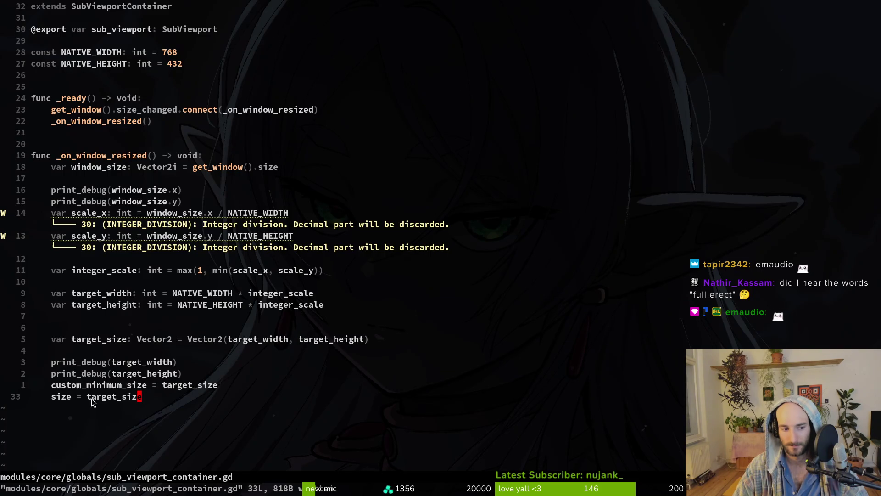
{"action": "left_click", "coordinate": [128, 388]}
{"action": "left_click", "coordinate": [127, 400]}
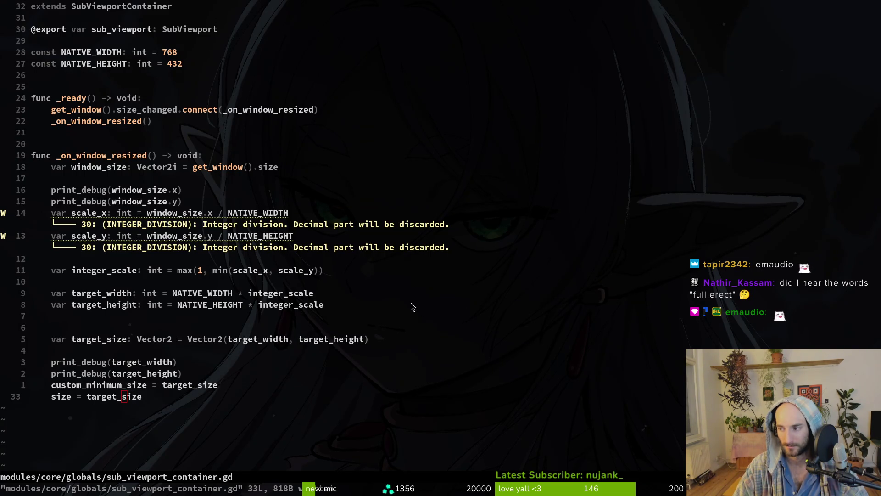
{"action": "key", "text": "alt+Tab"}
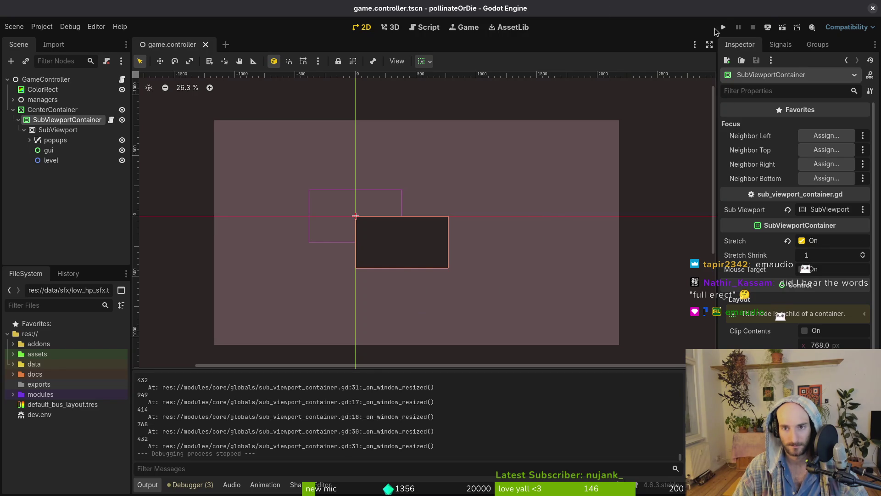
{"action": "left_click", "coordinate": [724, 28]}
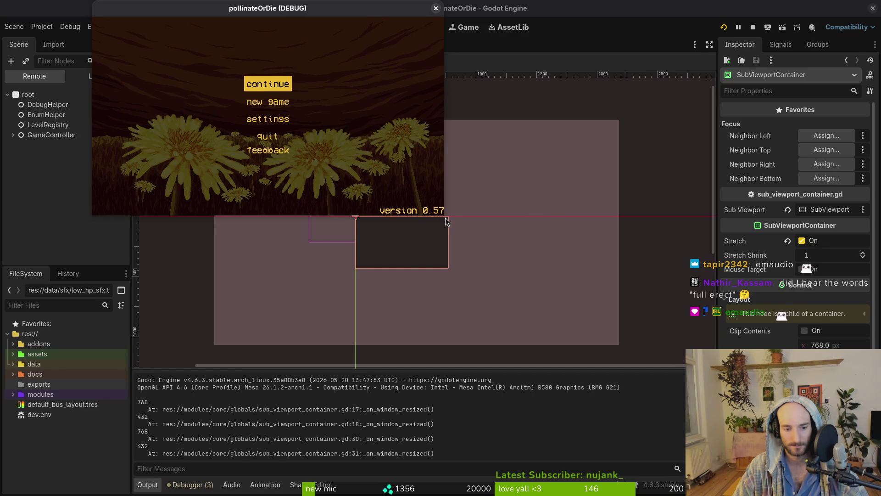
Delete the print_debug(window_size) lines, save the script, and rerun the game, resizing and moving its window
{"action": "key", "text": "alt+Tab"}
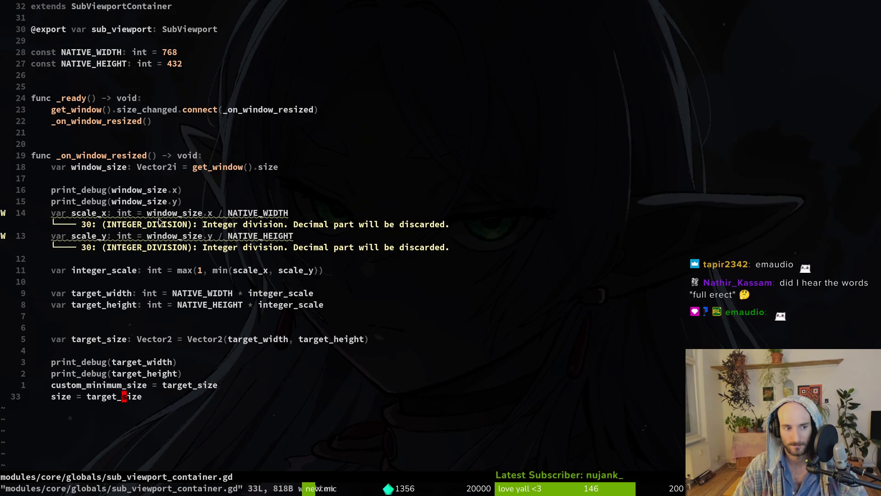
{"action": "left_click", "coordinate": [128, 189]}
{"action": "type", "text": "dj:w"}
{"action": "key", "text": "Return"}
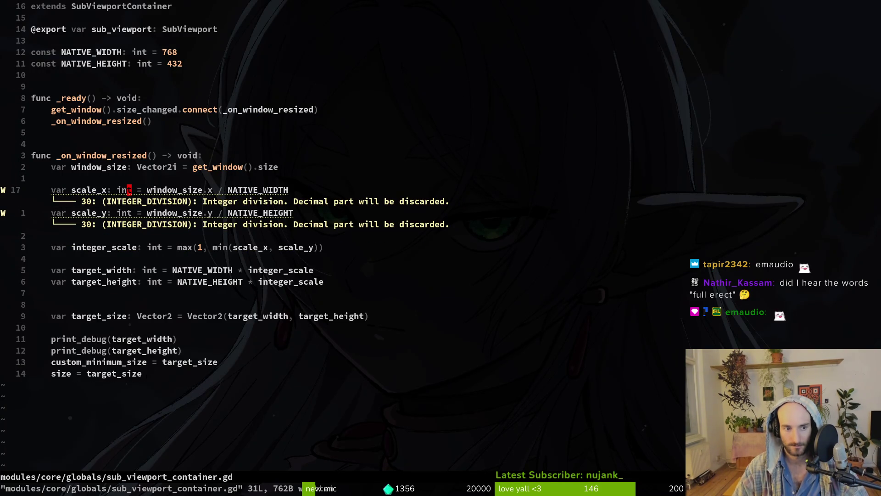
{"action": "key", "text": "alt+F4"}
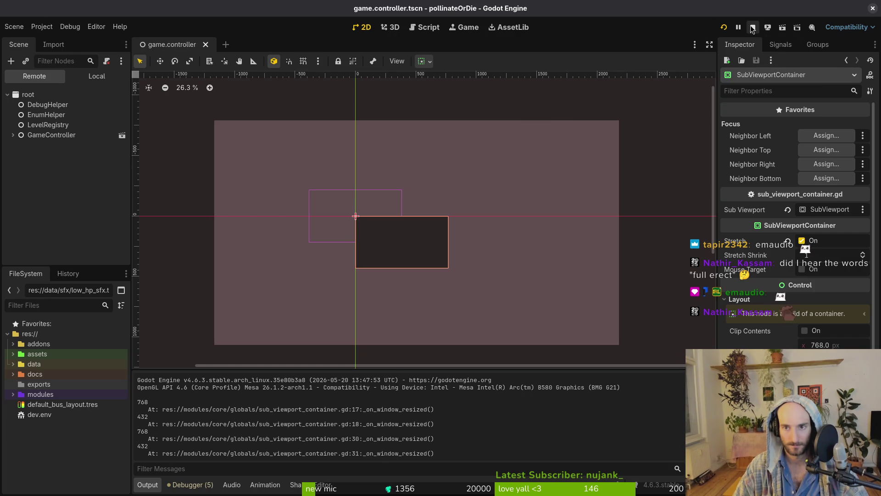
{"action": "left_click", "coordinate": [725, 27]}
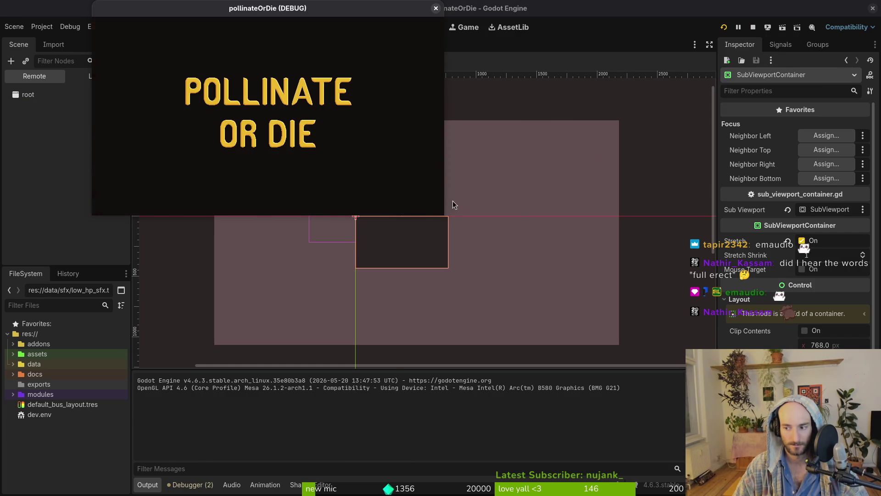
{"action": "mouse_move", "coordinate": [445, 215]}
{"action": "left_mouse_down"}
{"action": "mouse_move", "coordinate": [650, 377]}
{"action": "mouse_move", "coordinate": [671, 436]}
{"action": "mouse_move", "coordinate": [766, 476]}
{"action": "left_mouse_up"}
{"action": "mouse_move", "coordinate": [422, 10]}
{"action": "left_mouse_down"}
{"action": "mouse_move", "coordinate": [636, 24]}
{"action": "mouse_move", "coordinate": [378, 4]}
{"action": "left_mouse_up"}
Close the running game and delete the blank line above print_debug(target_width) in sub_viewport_container.gd
{"action": "left_click", "coordinate": [712, 8]}
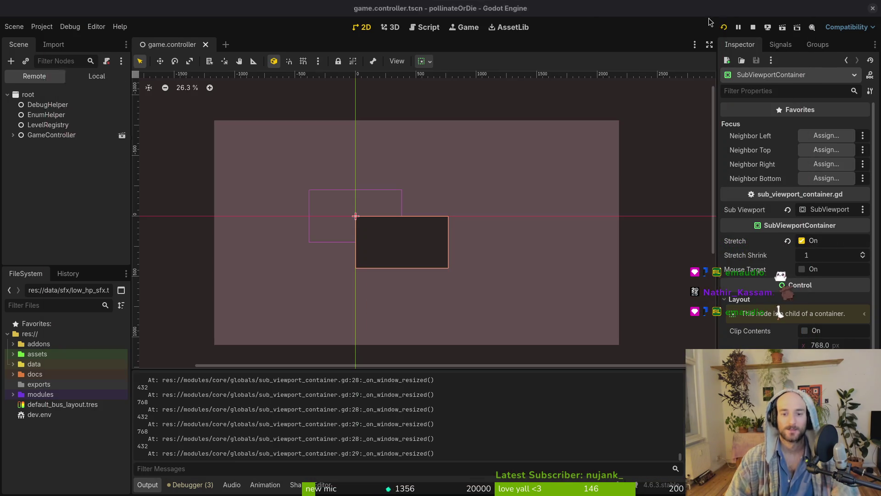
{"action": "key", "text": "alt+Tab"}
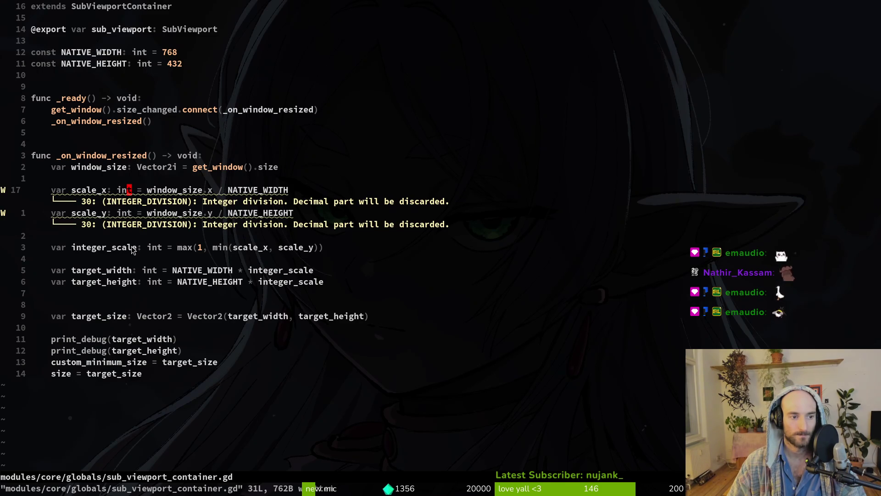
{"action": "left_click", "coordinate": [142, 350]}
{"action": "left_click", "coordinate": [144, 339]}
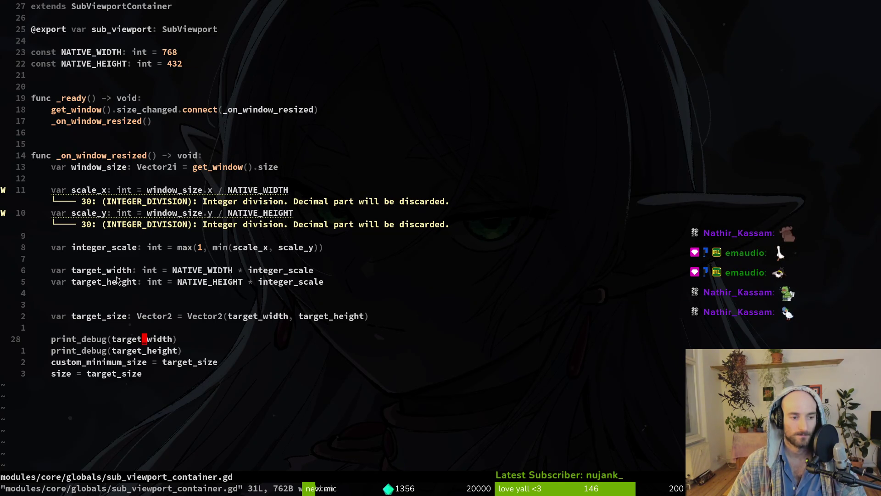
{"action": "left_click", "coordinate": [157, 331]}
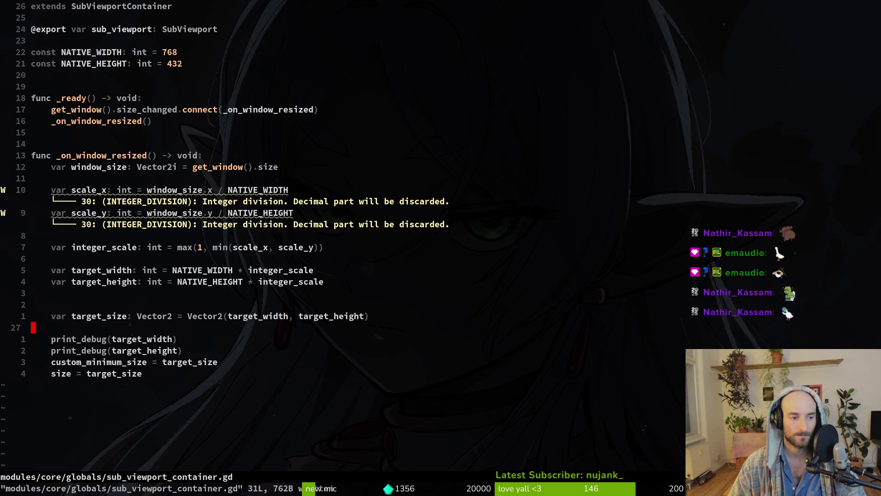
{"action": "key", "text": "d"}
{"action": "key", "text": "d"}
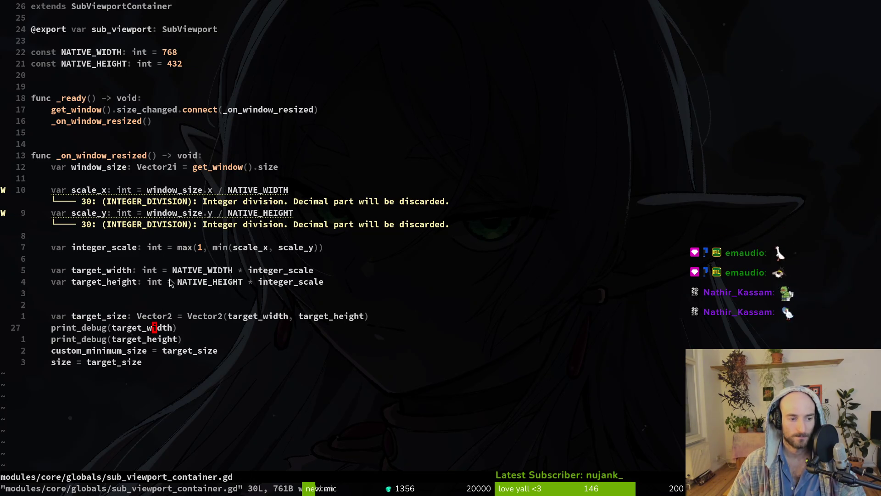
{"action": "key", "text": "alt+Tab"}
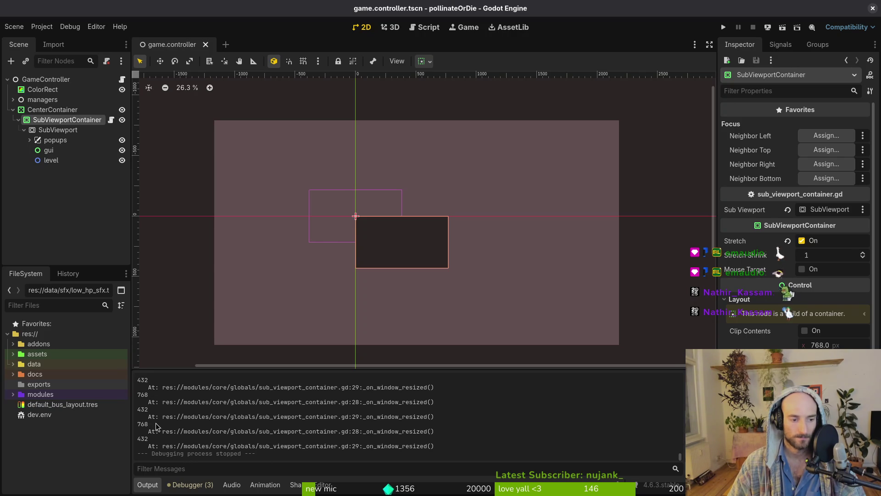
{"action": "scroll", "coordinate": [307, 426], "scroll_direction": "up", "scroll_amount": 5}
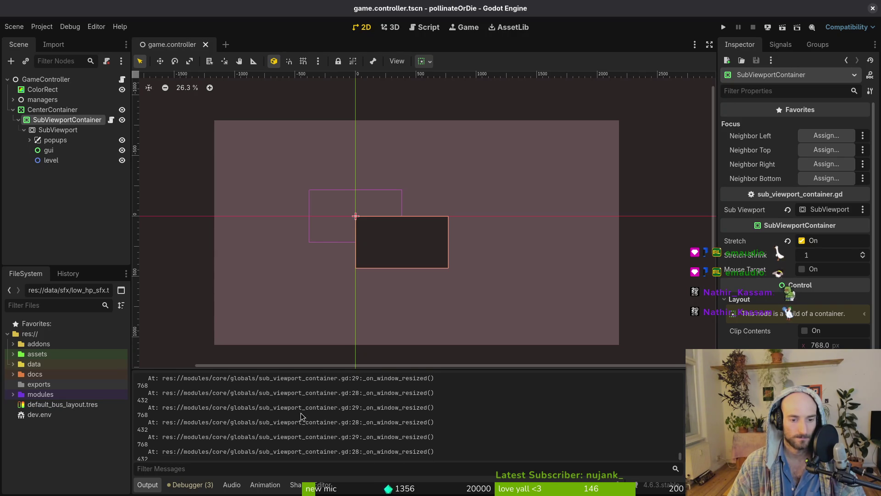
{"action": "key", "text": "alt+Tab"}
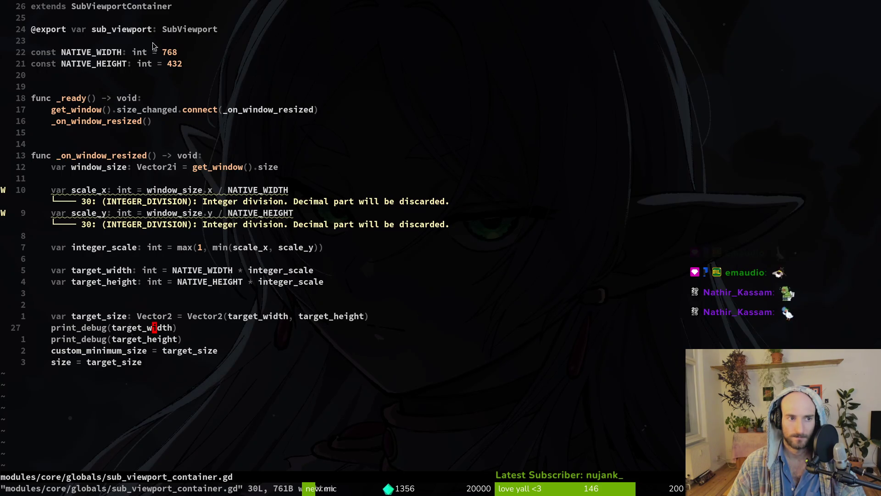
{"action": "key", "text": "alt+Tab"}
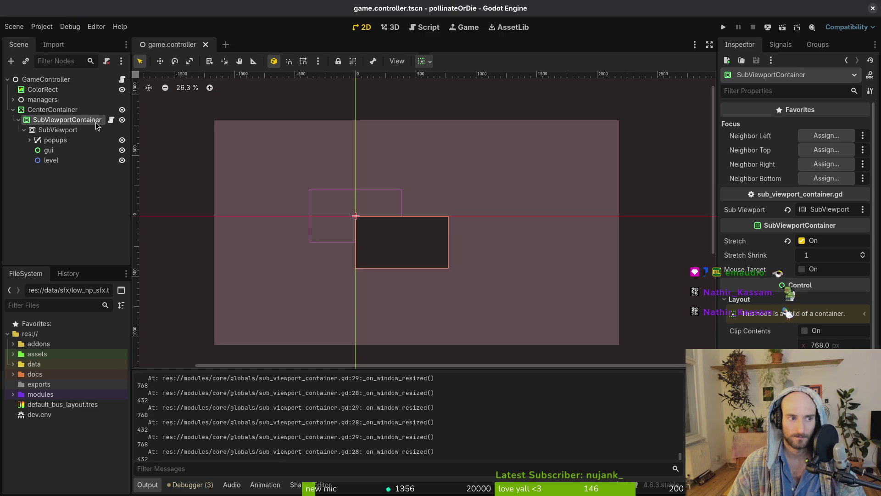
Attach the existing sub_viewport_container.gd script to the CenterContainer node
{"action": "right_click", "coordinate": [118, 110]}
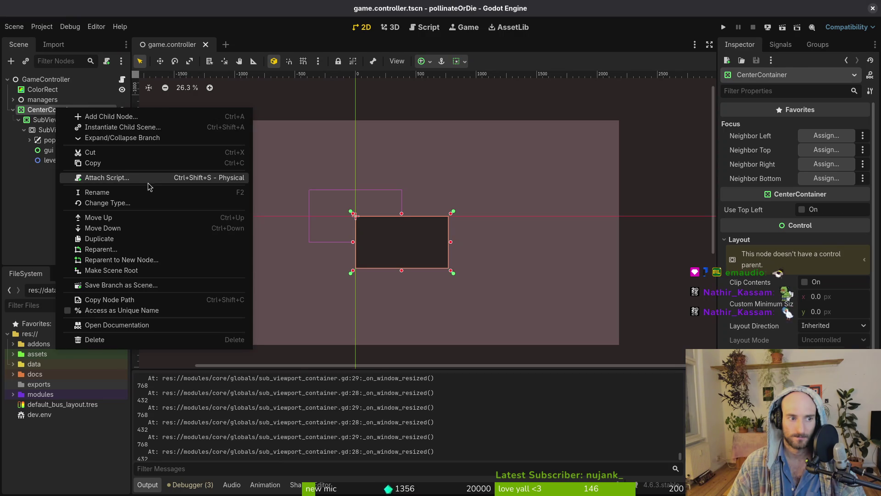
{"action": "left_click", "coordinate": [145, 182]}
{"action": "left_click", "coordinate": [540, 238]}
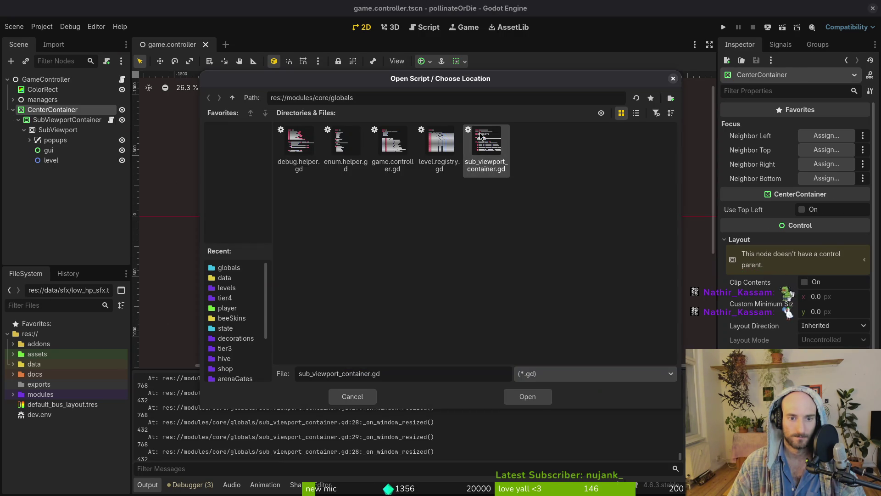
{"action": "left_click", "coordinate": [542, 401]}
{"action": "left_click", "coordinate": [481, 319]}
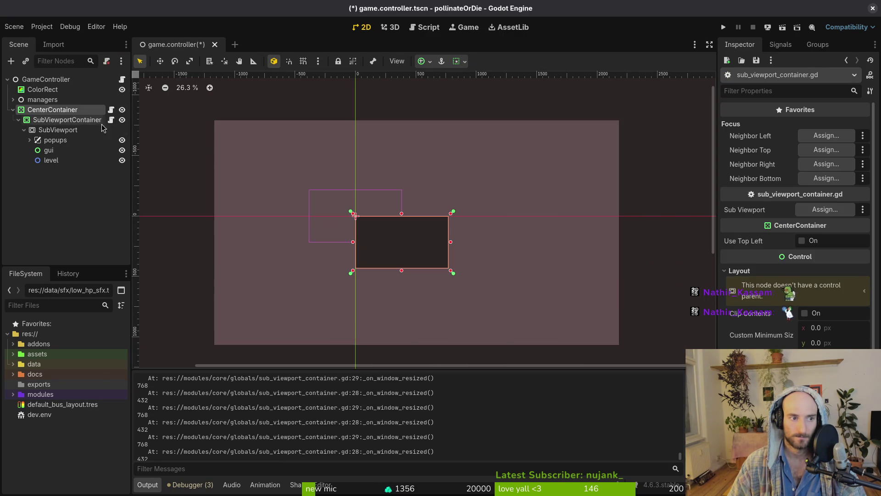
Detach the script from SubViewportContainer, set CenterContainer's Sub Viewport to SubViewport, and save the scene
{"action": "right_click", "coordinate": [87, 122]}
{"action": "left_click", "coordinate": [136, 224]}
{"action": "left_click", "coordinate": [53, 109]}
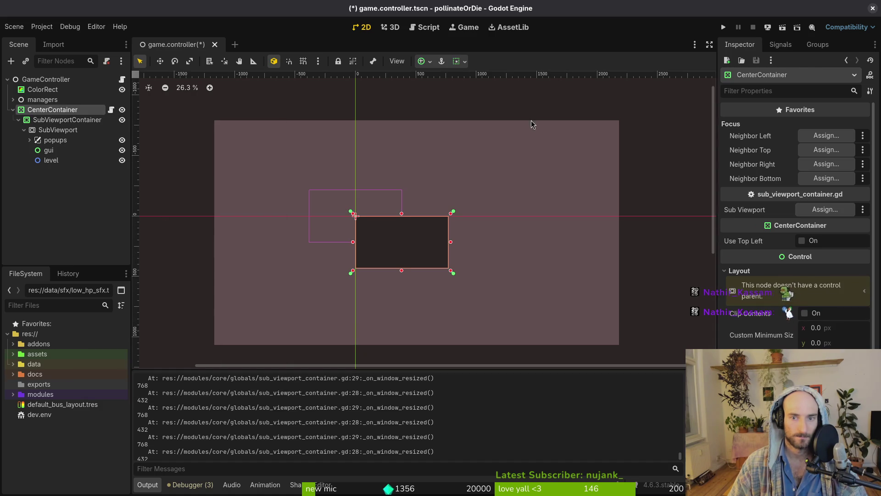
{"action": "left_click", "coordinate": [821, 209]}
{"action": "left_click", "coordinate": [397, 164]}
{"action": "left_click", "coordinate": [478, 396]}
{"action": "key", "text": "ctrl+s"}
Change the script's base class to extends CenterContainer and save it
{"action": "key", "text": "alt+Tab"}
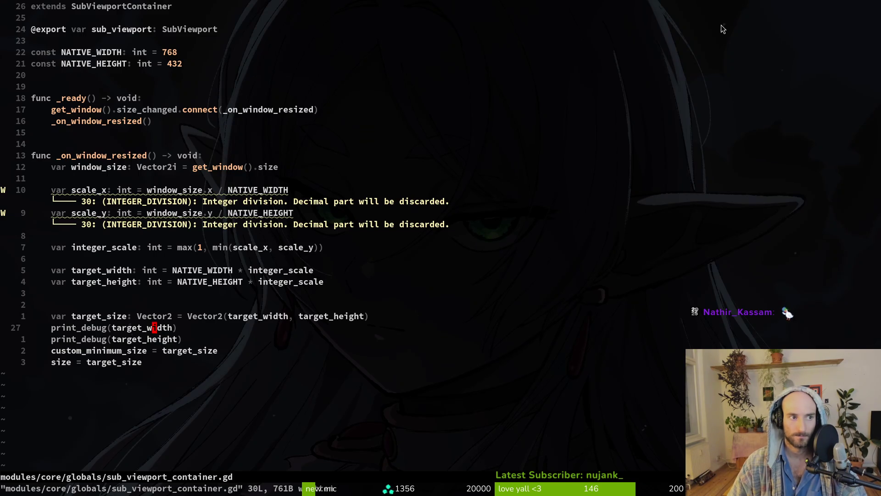
{"action": "key", "text": "g"}
{"action": "key", "text": "g"}
{"action": "type", "text": "ciwCenter"}
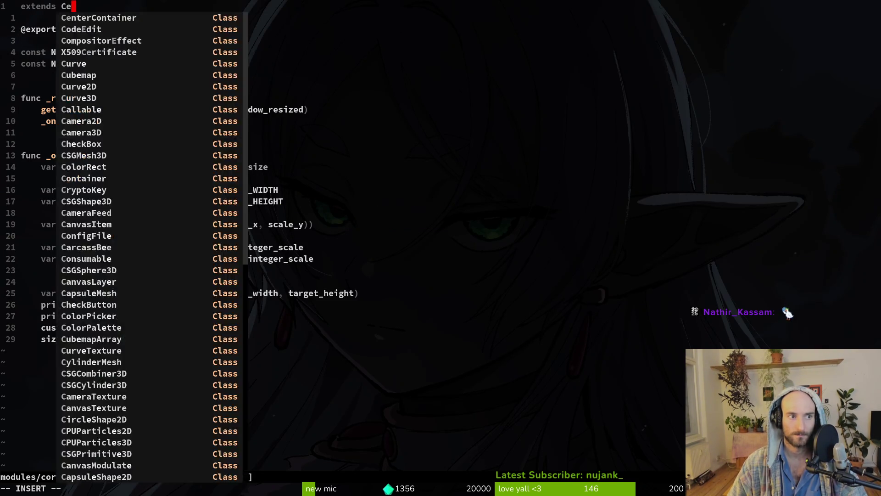
{"action": "key", "text": "ctrl+y"}
{"action": "key", "text": "Escape"}
{"action": "type", "text": ":w"}
{"action": "key", "text": "Return"}
{"action": "key", "text": "alt+Tab"}
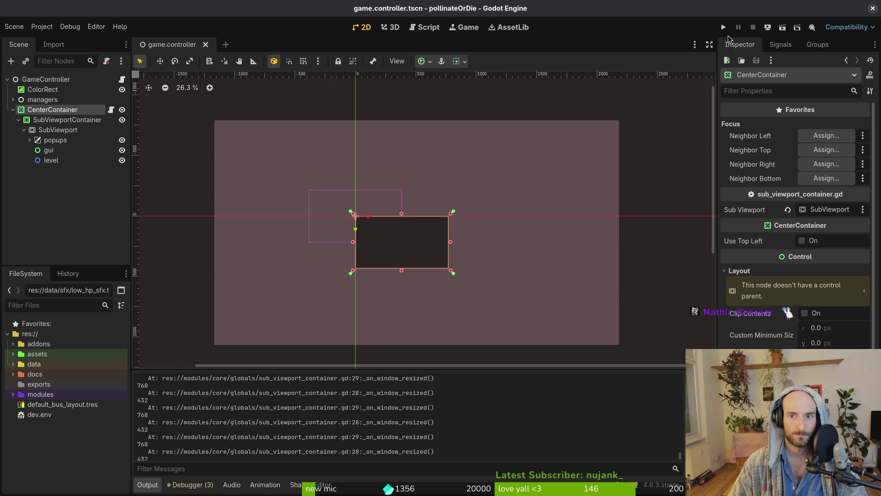
Run the game and narrow its window to check the centred view
{"action": "left_click", "coordinate": [723, 27]}
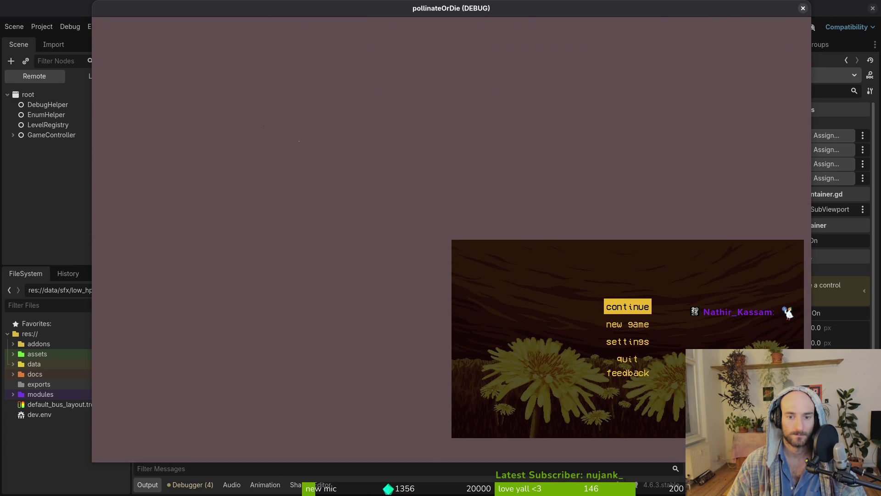
{"action": "left_click_drag", "start_coordinate": [811, 232], "coordinate": [518, 232]}
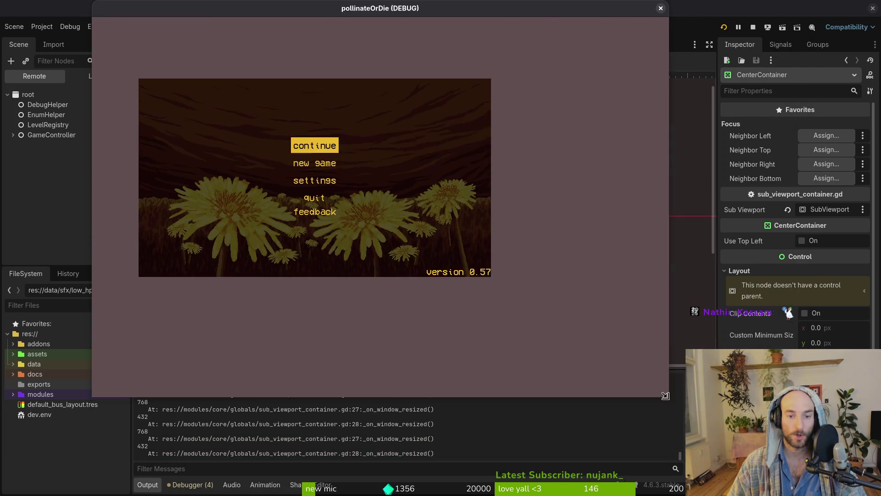
{"action": "left_click", "coordinate": [511, 10]}
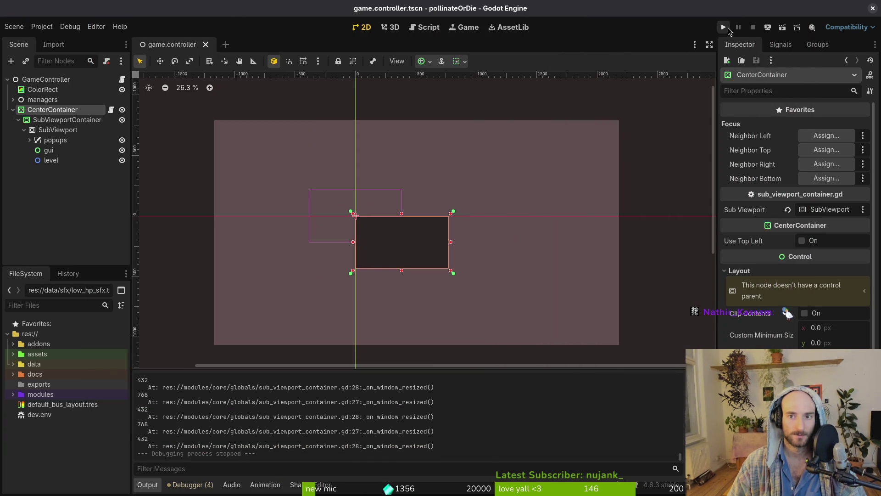
{"action": "key", "text": "F5"}
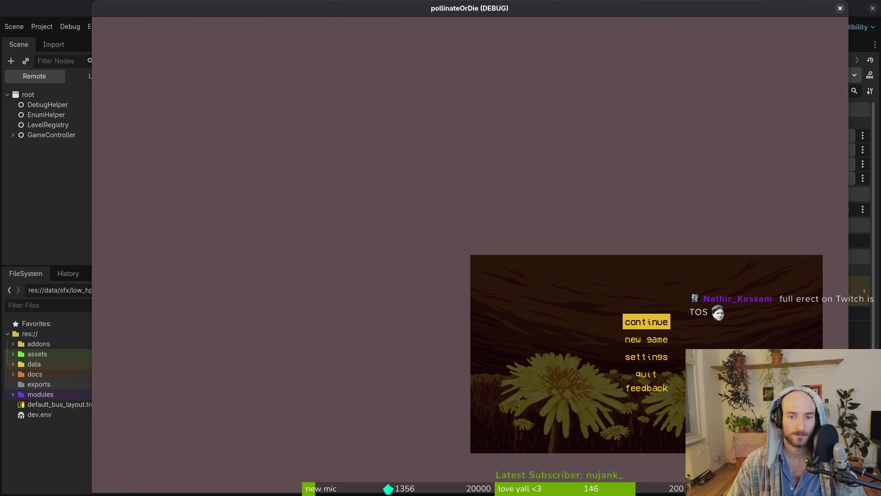
{"action": "mouse_move", "coordinate": [360, 4]}
{"action": "left_mouse_down"}
{"action": "mouse_move", "coordinate": [492, 26]}
{"action": "mouse_move", "coordinate": [565, 4]}
{"action": "mouse_move", "coordinate": [686, 28]}
{"action": "mouse_move", "coordinate": [309, 6]}
{"action": "mouse_move", "coordinate": [317, 5]}
{"action": "left_mouse_up"}
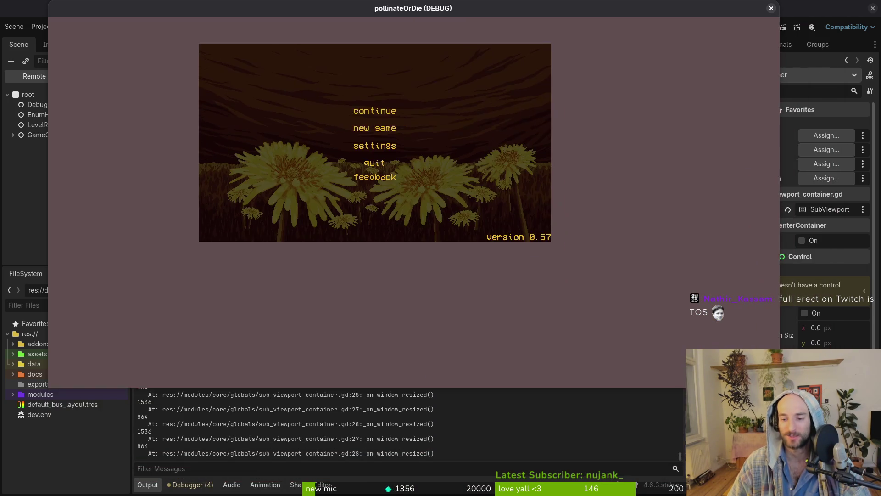
{"action": "mouse_move", "coordinate": [779, 387]}
{"action": "left_mouse_down"}
{"action": "mouse_move", "coordinate": [853, 456]}
{"action": "mouse_move", "coordinate": [853, 470]}
{"action": "mouse_move", "coordinate": [698, 353]}
{"action": "mouse_move", "coordinate": [757, 463]}
{"action": "mouse_move", "coordinate": [844, 466]}
{"action": "mouse_move", "coordinate": [616, 360]}
{"action": "mouse_move", "coordinate": [563, 237]}
{"action": "mouse_move", "coordinate": [682, 335]}
{"action": "left_mouse_up"}
{"action": "left_click", "coordinate": [674, 9]}
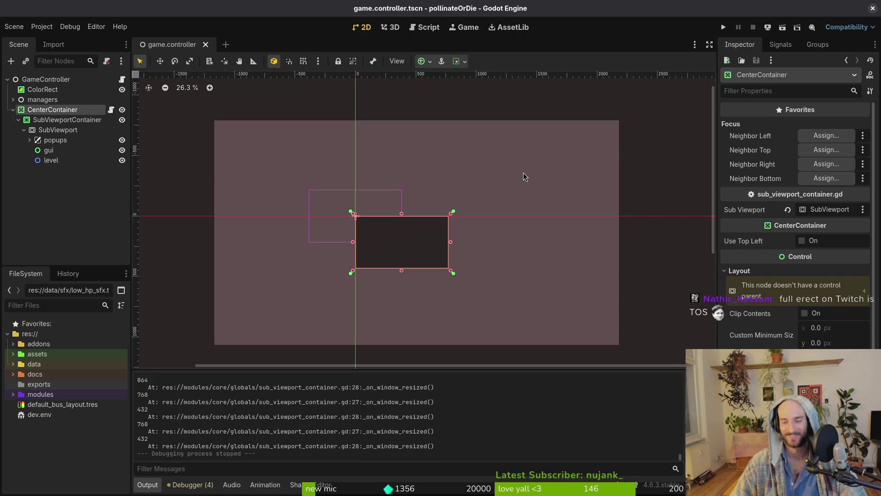
Inspect the SubViewportContainer's Layout and Stretch properties
{"action": "left_click", "coordinate": [46, 120]}
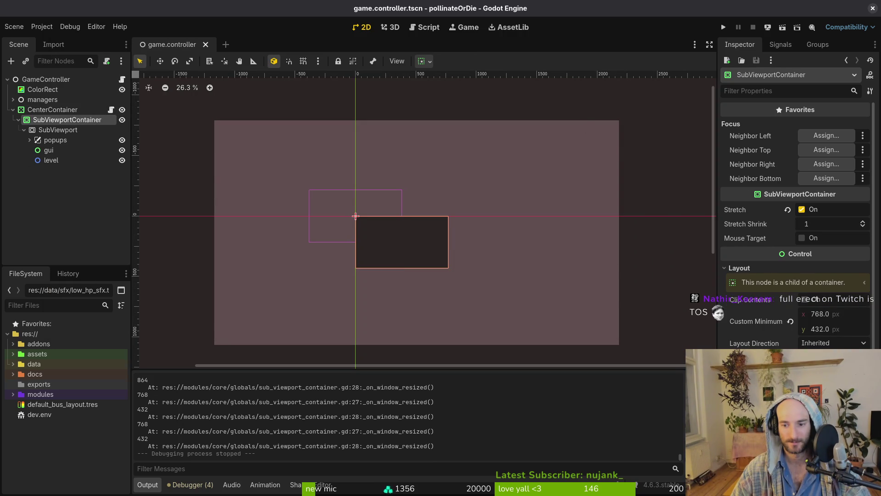
{"action": "left_click", "coordinate": [740, 269]}
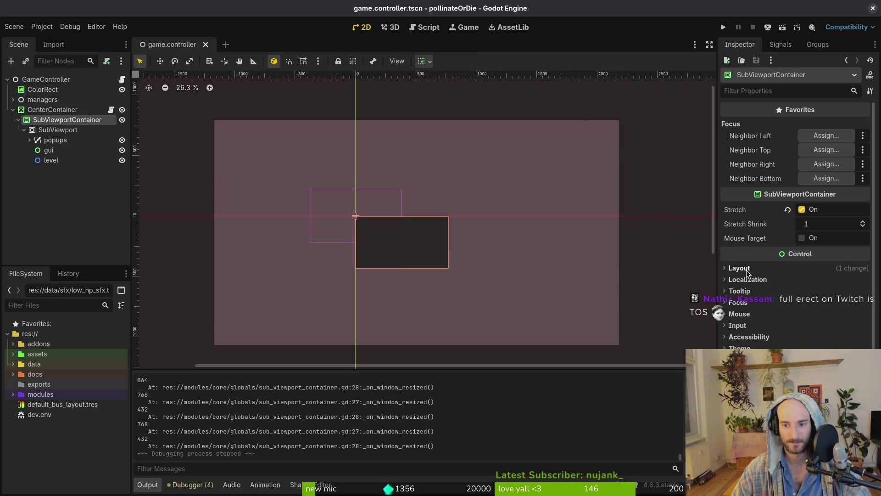
{"action": "left_click", "coordinate": [746, 270]}
{"action": "left_click", "coordinate": [796, 269]}
{"action": "mouse_move", "coordinate": [737, 212]}
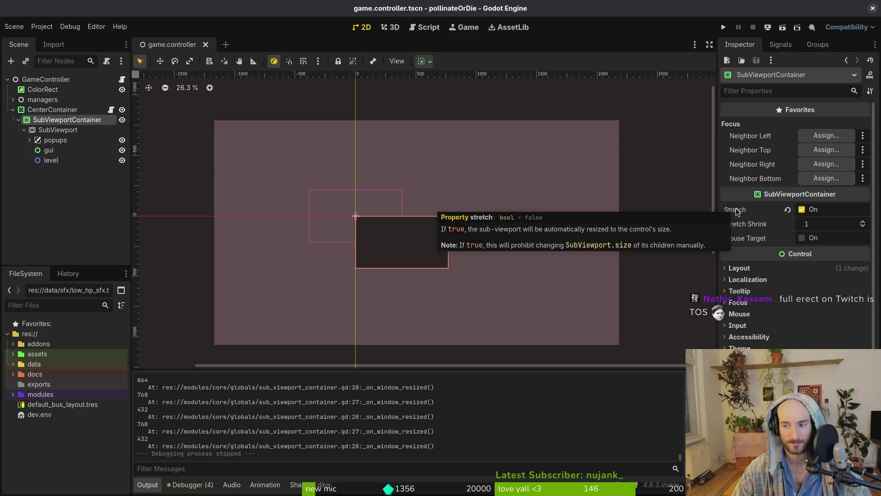
Change the GameController node's type to Control
{"action": "left_click", "coordinate": [58, 248]}
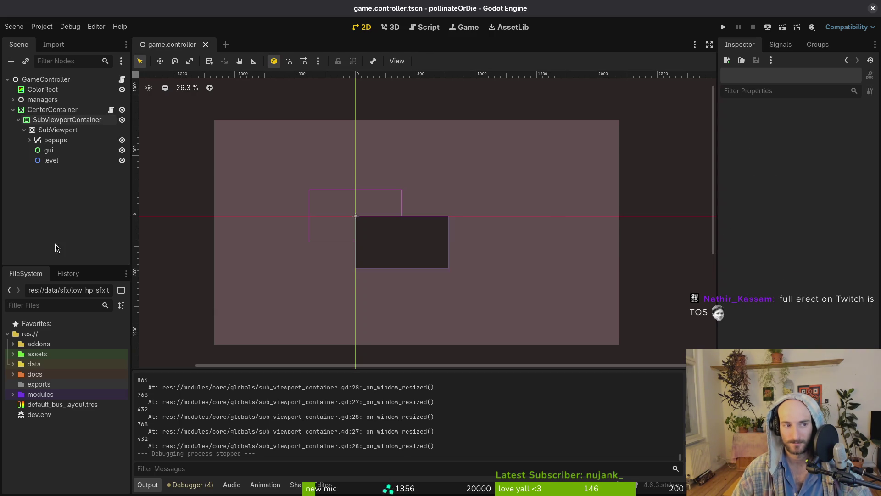
{"action": "right_click", "coordinate": [26, 79]}
{"action": "left_click", "coordinate": [69, 201]}
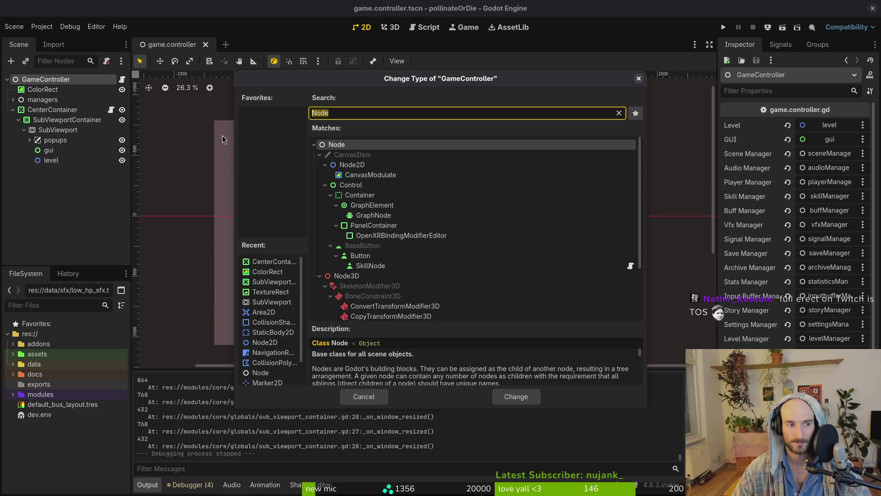
{"action": "type", "text": "control"}
{"action": "key", "text": "Return"}
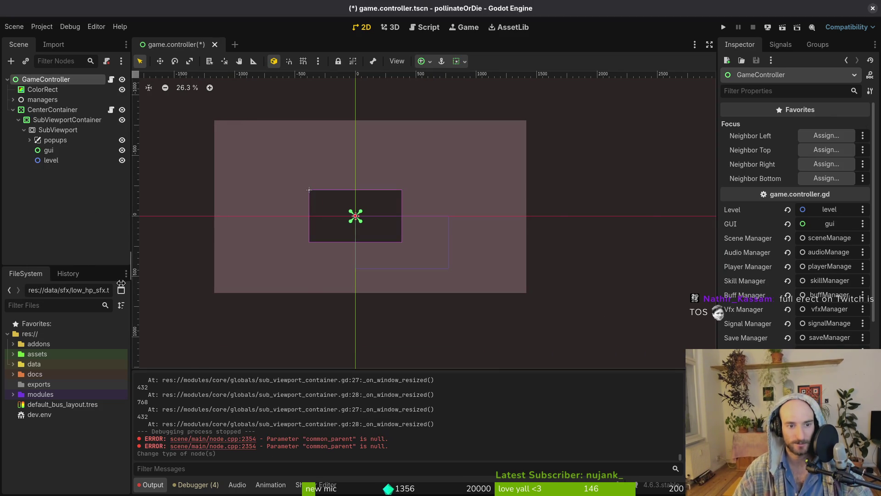
Save the scene and edit game.controller.gd so it extends Control instead of Node
{"action": "key", "text": "ctrl+s"}
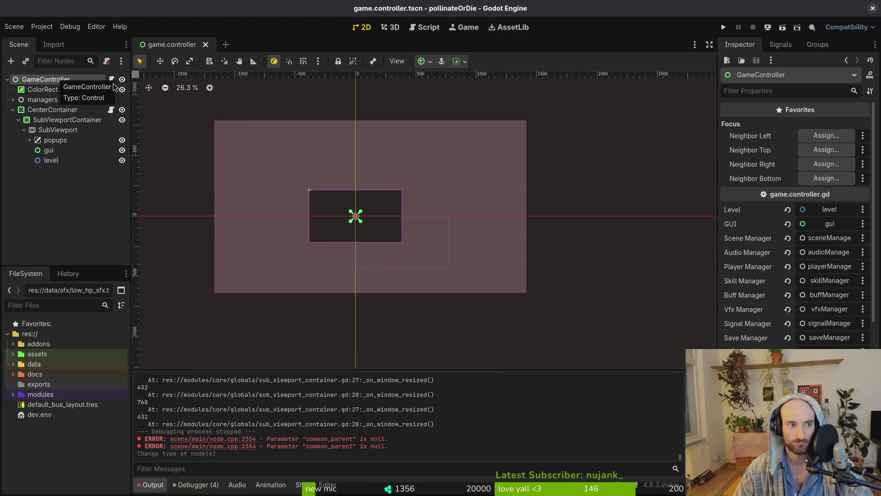
{"action": "key", "text": "alt+Tab"}
{"action": "key", "text": "space"}
{"action": "key", "text": "f"}
{"action": "key", "text": "f"}
{"action": "type", "text": "agmcontr"}
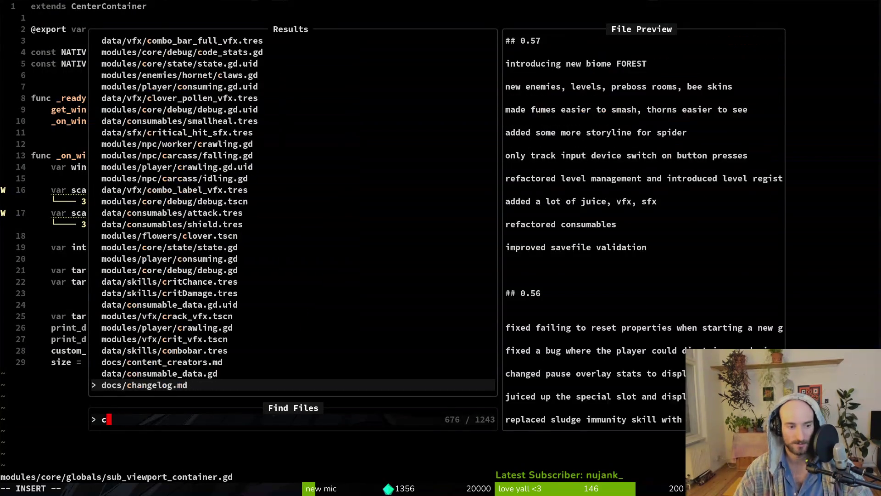
{"action": "key", "text": "Return"}
{"action": "key", "text": "g"}
{"action": "key", "text": "g"}
{"action": "type", "text": "$ciw"}
{"action": "type", "text": "Control"}
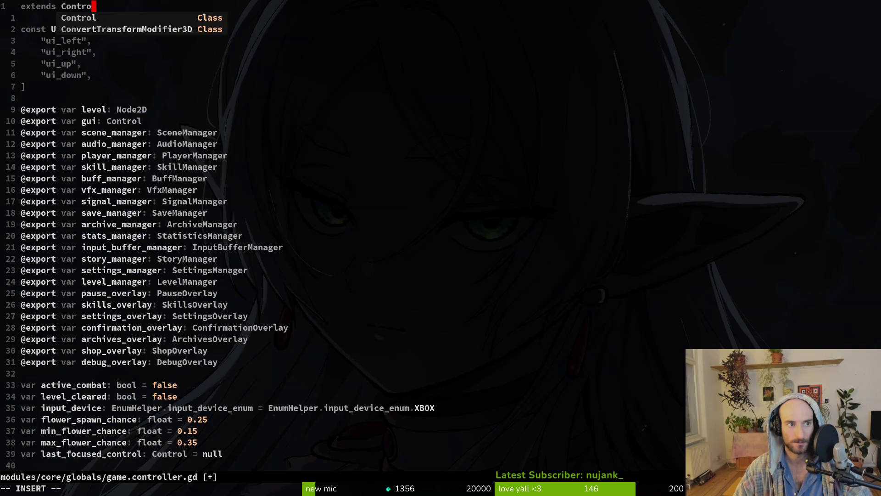
{"action": "key", "text": "Escape"}
Back in Godot, scroll the Scene dock and select the CenterContainer node
{"action": "key", "text": "alt+Tab"}
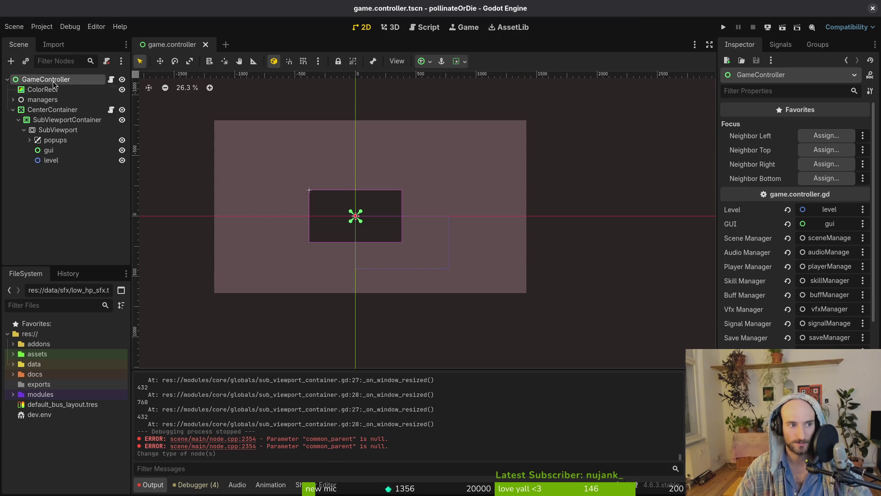
{"action": "scroll", "coordinate": [795, 157], "scroll_direction": "down", "scroll_amount": 5}
{"action": "scroll", "coordinate": [796, 157], "scroll_direction": "down", "scroll_amount": 3}
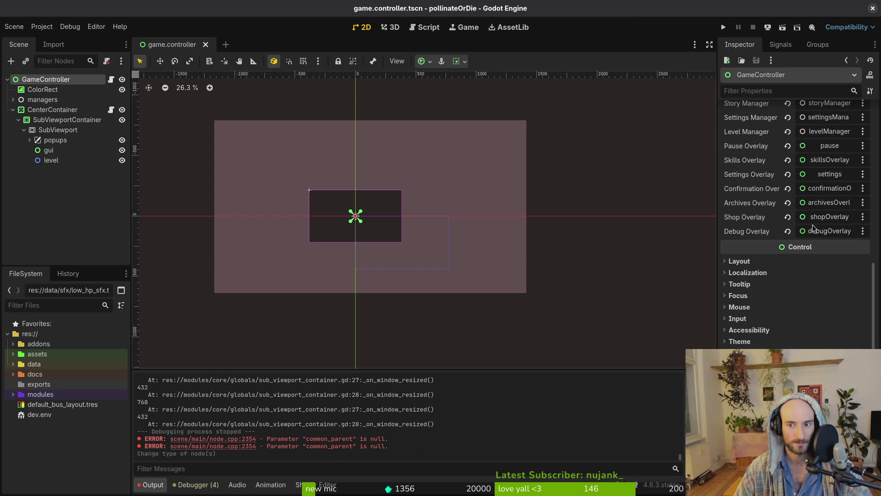
{"action": "scroll", "coordinate": [816, 228], "scroll_direction": "up", "scroll_amount": 15}
{"action": "left_click", "coordinate": [13, 110]}
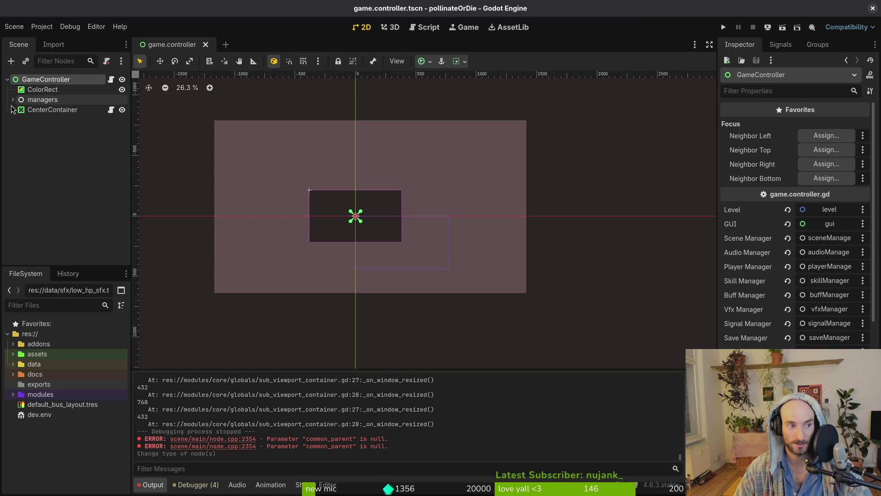
Select SubViewportContainer, then run the game and resize its window to check the layout
{"action": "left_click", "coordinate": [46, 110]}
{"action": "left_click", "coordinate": [13, 109]}
{"action": "mouse_move", "coordinate": [59, 120]}
{"action": "left_mouse_down"}
{"action": "mouse_move", "coordinate": [58, 113]}
{"action": "mouse_move", "coordinate": [52, 120]}
{"action": "left_mouse_up"}
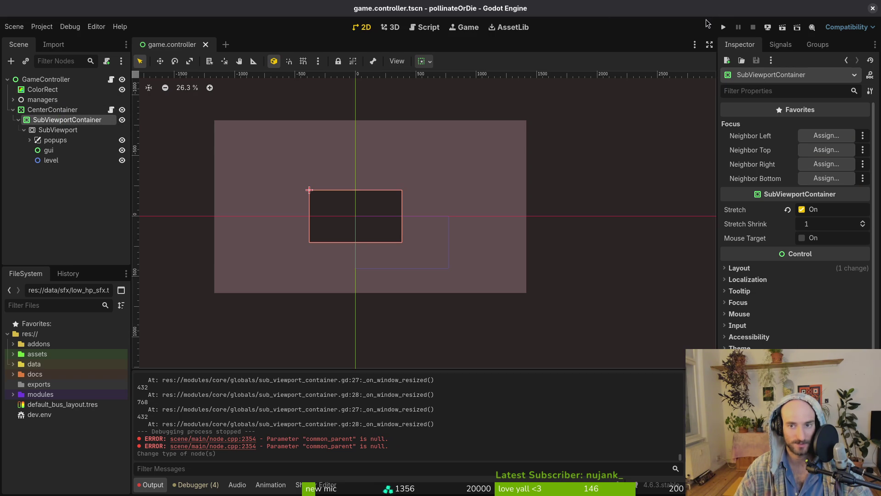
{"action": "left_click", "coordinate": [723, 27]}
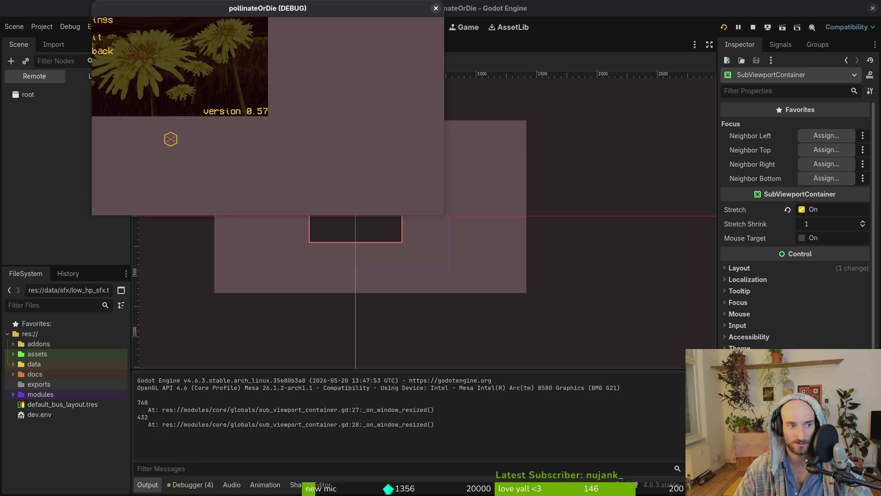
{"action": "mouse_move", "coordinate": [444, 214]}
{"action": "left_mouse_down"}
{"action": "mouse_move", "coordinate": [649, 364]}
{"action": "mouse_move", "coordinate": [873, 459]}
{"action": "mouse_move", "coordinate": [508, 285]}
{"action": "mouse_move", "coordinate": [879, 446]}
{"action": "mouse_move", "coordinate": [865, 423]}
{"action": "mouse_move", "coordinate": [557, 218]}
{"action": "left_mouse_up"}
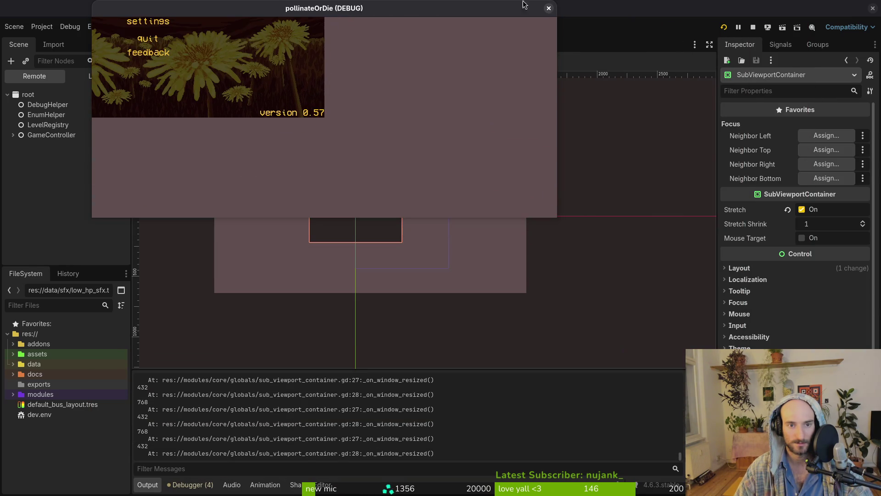
{"action": "left_click", "coordinate": [550, 8]}
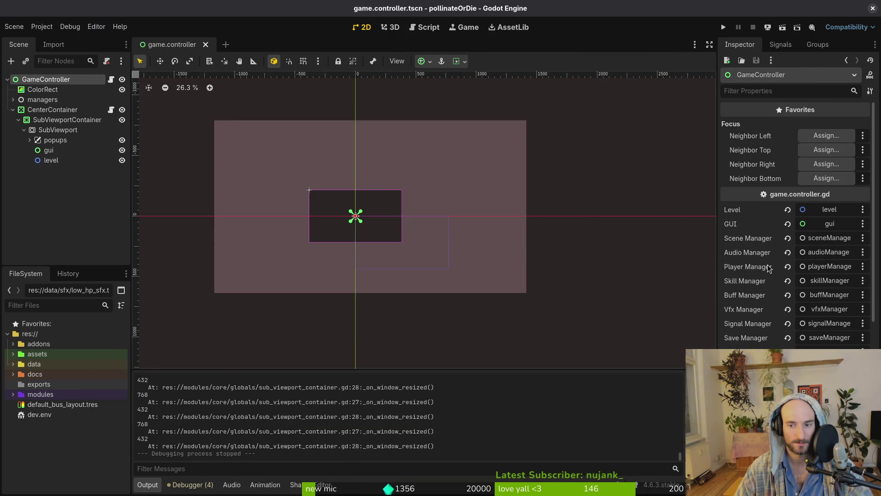
Set GameController's Layout anchors preset to Full Rect
{"action": "scroll", "coordinate": [773, 235], "scroll_direction": "down", "scroll_amount": 5}
{"action": "left_click", "coordinate": [739, 244]}
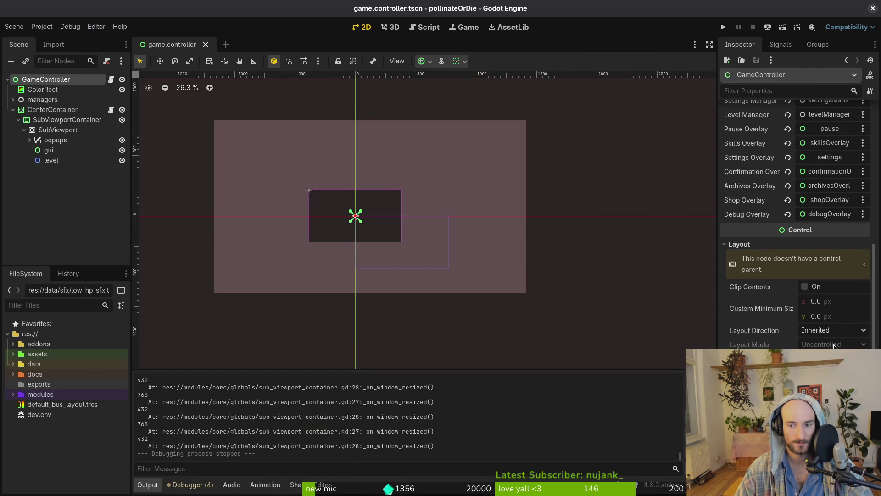
{"action": "left_click", "coordinate": [838, 337]}
{"action": "left_click", "coordinate": [832, 314]}
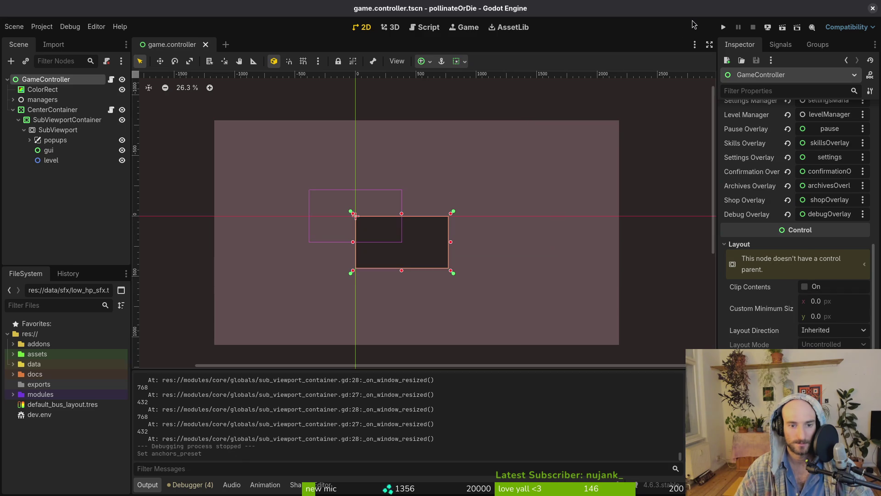
Rerun and enlarge the game to check centring, then undo the anchor preset and type change
{"action": "left_click", "coordinate": [723, 27]}
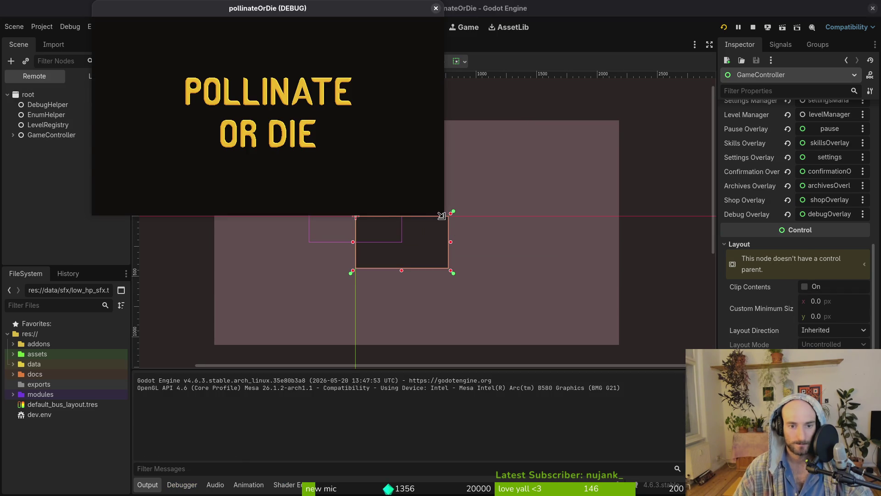
{"action": "mouse_move", "coordinate": [442, 216]}
{"action": "left_mouse_down"}
{"action": "mouse_move", "coordinate": [570, 404]}
{"action": "mouse_move", "coordinate": [728, 457]}
{"action": "mouse_move", "coordinate": [849, 481]}
{"action": "mouse_move", "coordinate": [634, 373]}
{"action": "mouse_move", "coordinate": [872, 480]}
{"action": "mouse_move", "coordinate": [642, 374]}
{"action": "mouse_move", "coordinate": [748, 419]}
{"action": "left_mouse_up"}
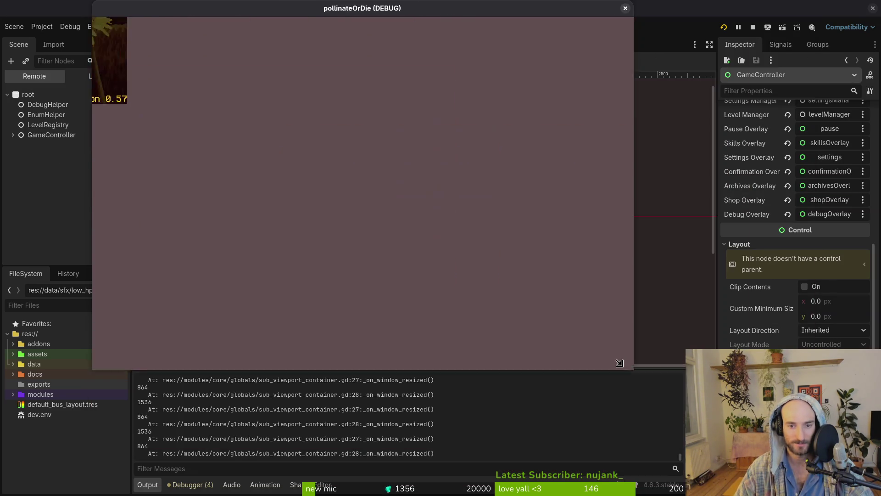
{"action": "left_click", "coordinate": [753, 27]}
{"action": "key", "text": "ctrl+z"}
{"action": "key", "text": "ctrl+z"}
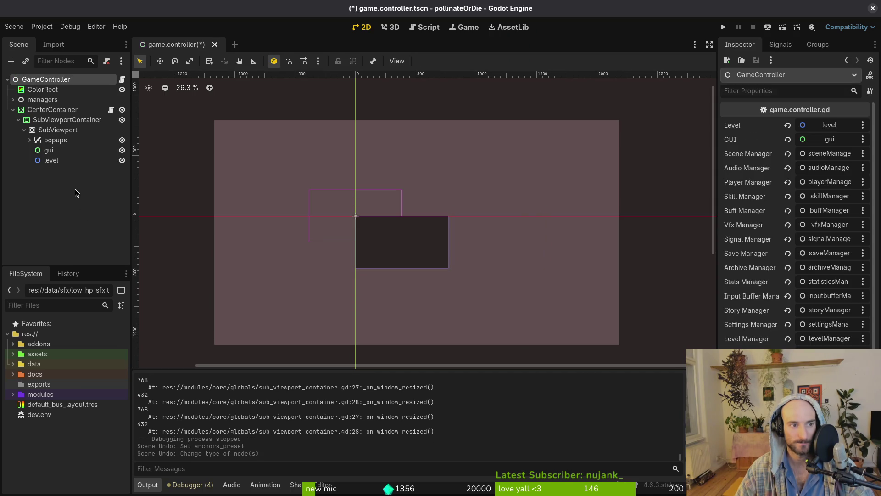
Collapse CenterContainer and save the game.controller scene
{"action": "left_click", "coordinate": [13, 110]}
{"action": "key", "text": "ctrl+s"}
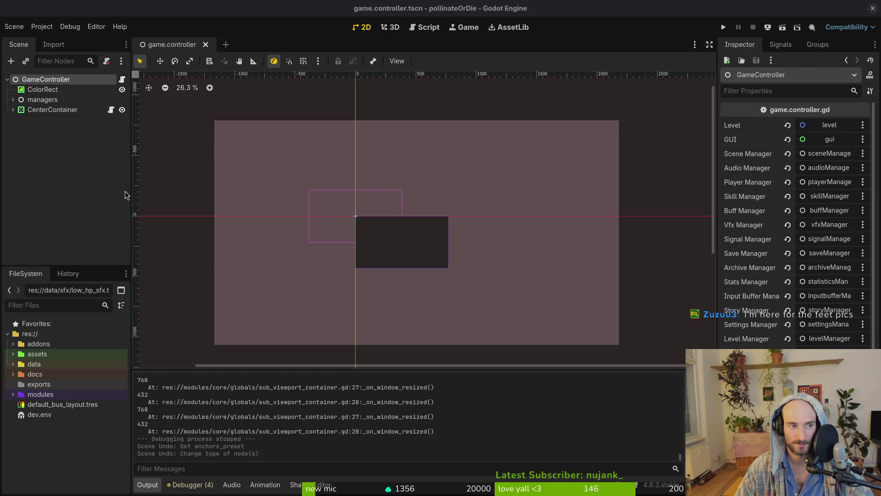
{"action": "left_click", "coordinate": [65, 128]}
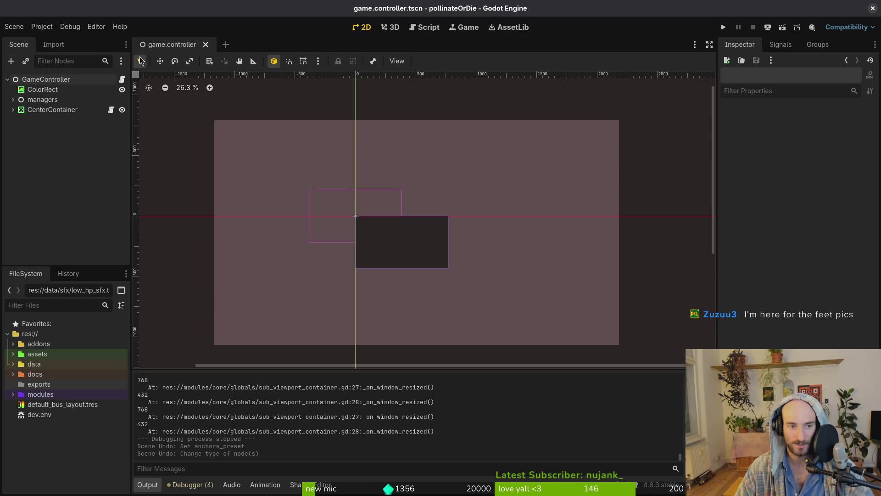
Open the vfx.manager scene and frame its screenshake camera in the view
{"action": "key", "text": "alt+shift+o"}
{"action": "type", "text": "vfx.manager"}
{"action": "key", "text": "Return"}
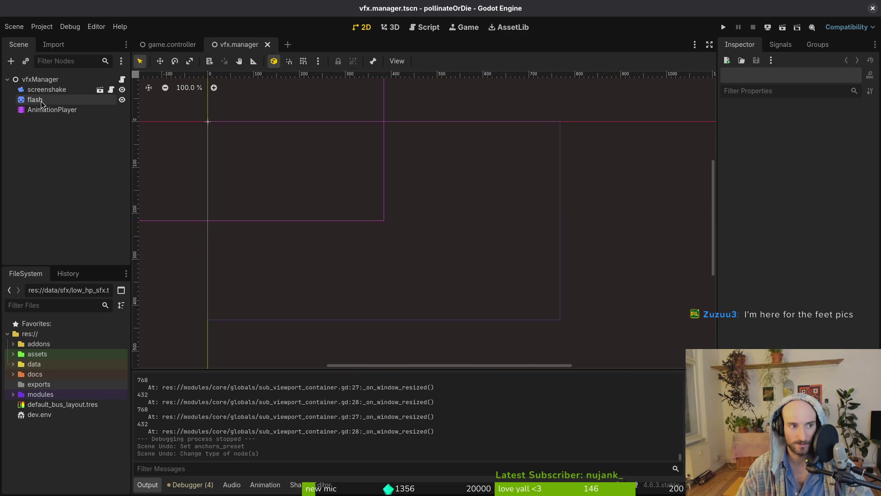
{"action": "left_click", "coordinate": [50, 94]}
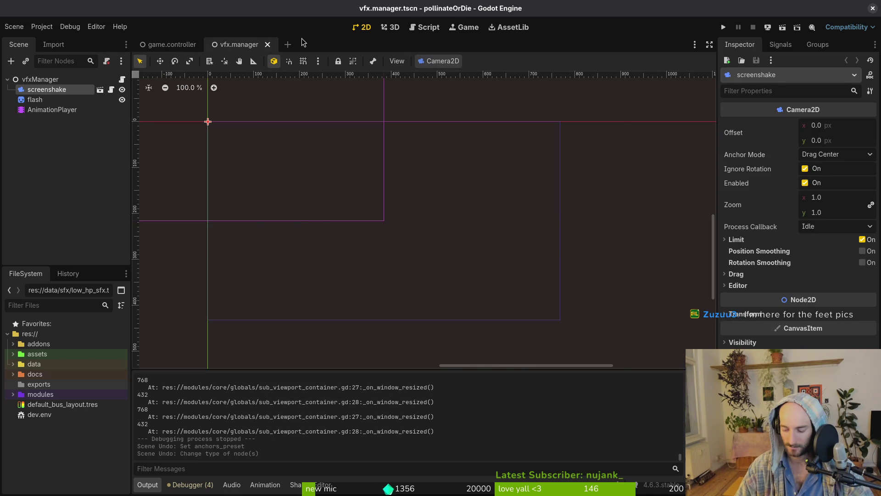
{"action": "key", "text": "alt+shift+o"}
{"action": "key", "text": "Escape"}
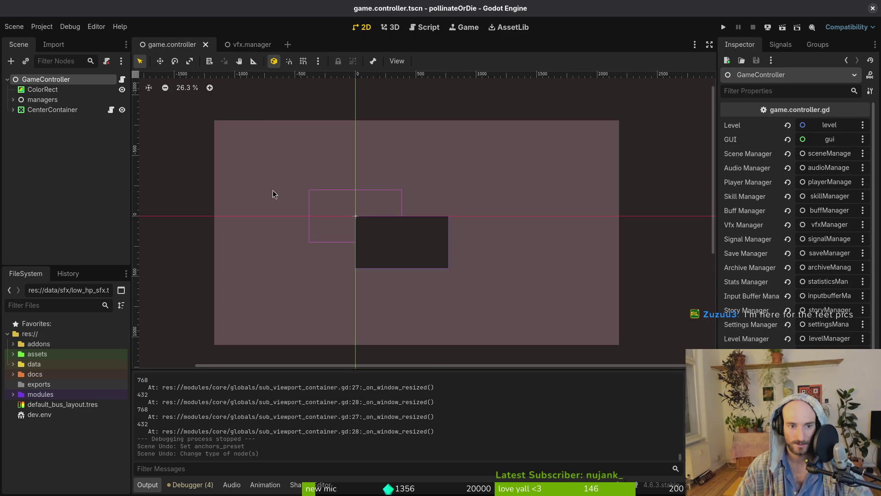
{"action": "scroll", "coordinate": [440, 220], "scroll_direction": "down", "scroll_amount": 1}
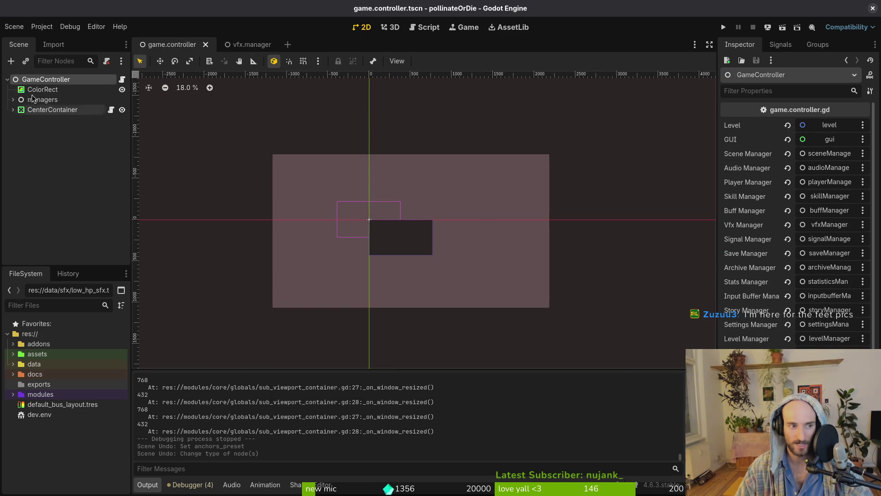
{"action": "left_click", "coordinate": [259, 44]}
{"action": "key", "text": "f"}
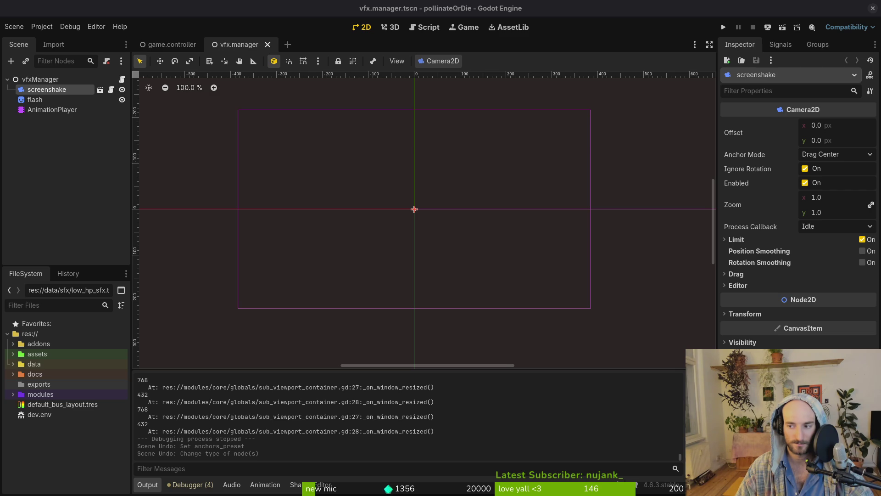
Pan around the vfx.manager canvas and expand the vfxManager node's children
{"action": "scroll", "coordinate": [564, 296], "scroll_direction": "down", "scroll_amount": 5}
{"action": "left_click_drag", "start_coordinate": [522, 265], "coordinate": [433, 235]}
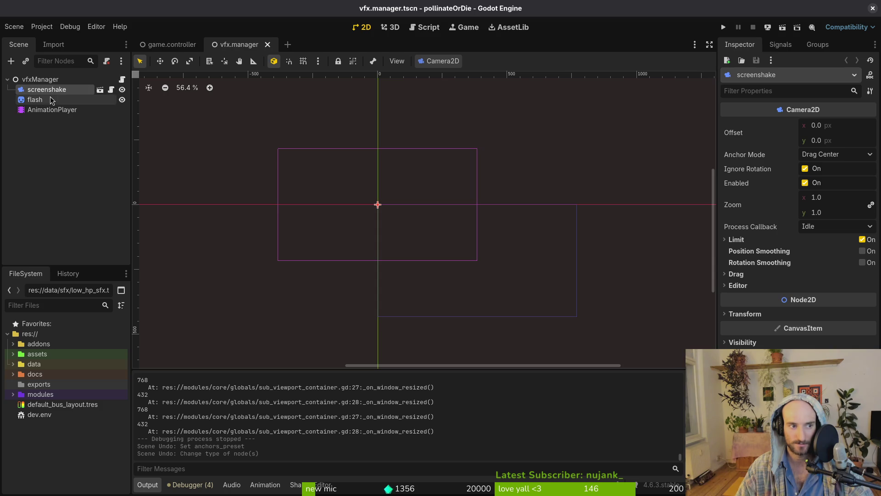
{"action": "left_click", "coordinate": [8, 80]}
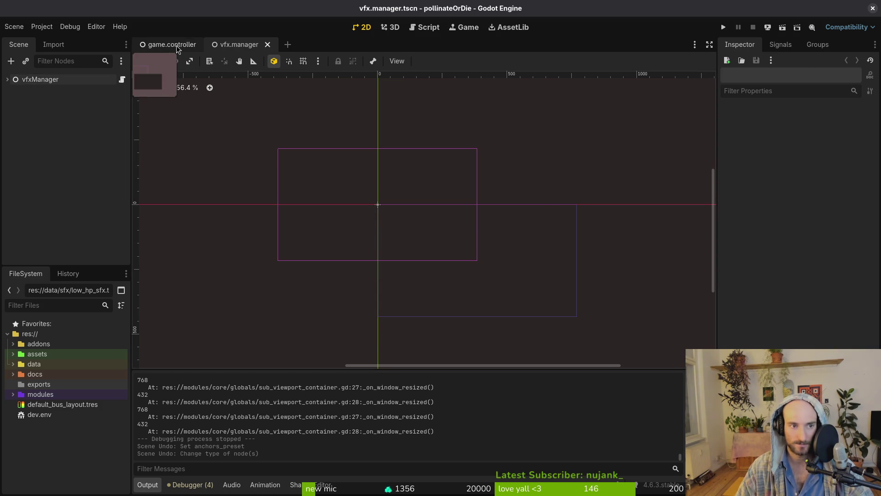
{"action": "left_click_drag", "start_coordinate": [405, 196], "coordinate": [394, 198]}
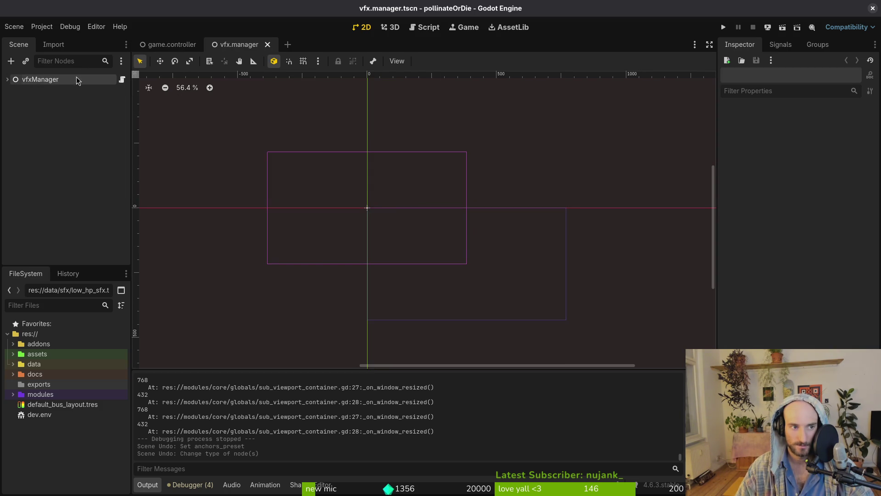
{"action": "left_click", "coordinate": [7, 80]}
{"action": "left_click", "coordinate": [7, 80]}
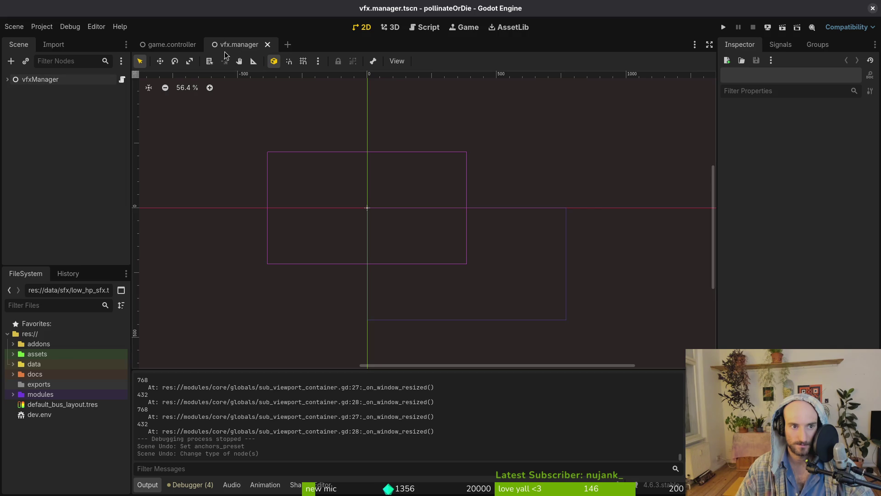
{"action": "left_click", "coordinate": [6, 80]}
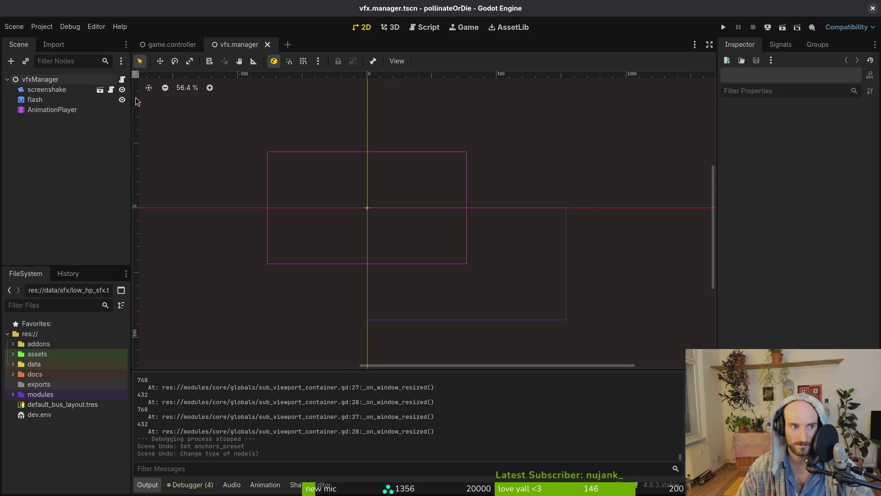
Leave the screenshake camera visible, save vfx.manager, and close its scene tab
{"action": "left_click", "coordinate": [123, 89]}
{"action": "left_click", "coordinate": [124, 90]}
{"action": "left_click", "coordinate": [125, 89]}
{"action": "left_click", "coordinate": [126, 91]}
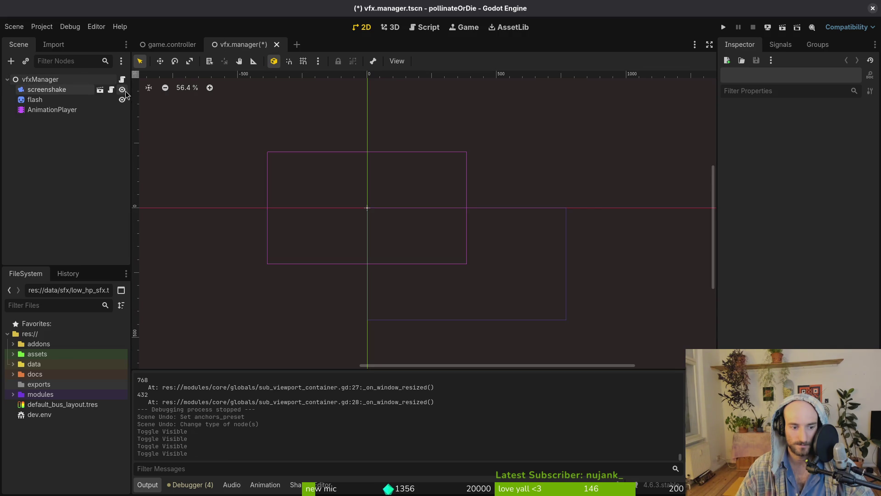
{"action": "left_click", "coordinate": [7, 80]}
{"action": "key", "text": "ctrl+s"}
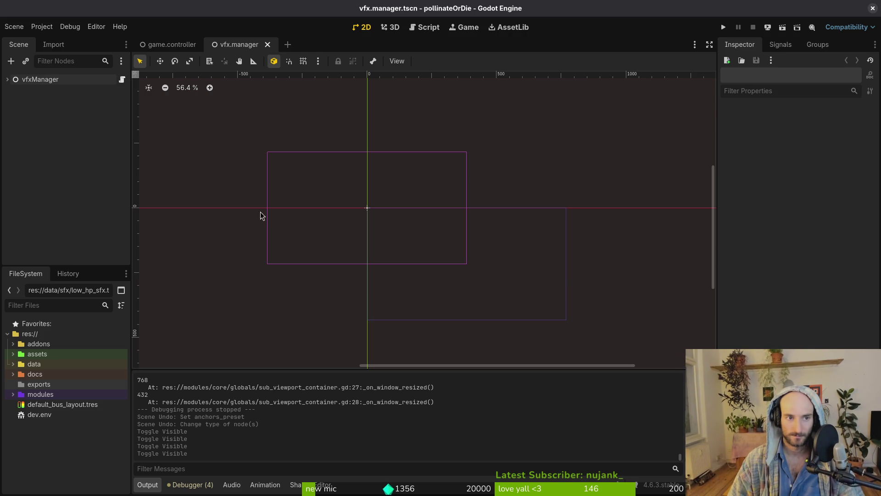
{"action": "left_click", "coordinate": [267, 44]}
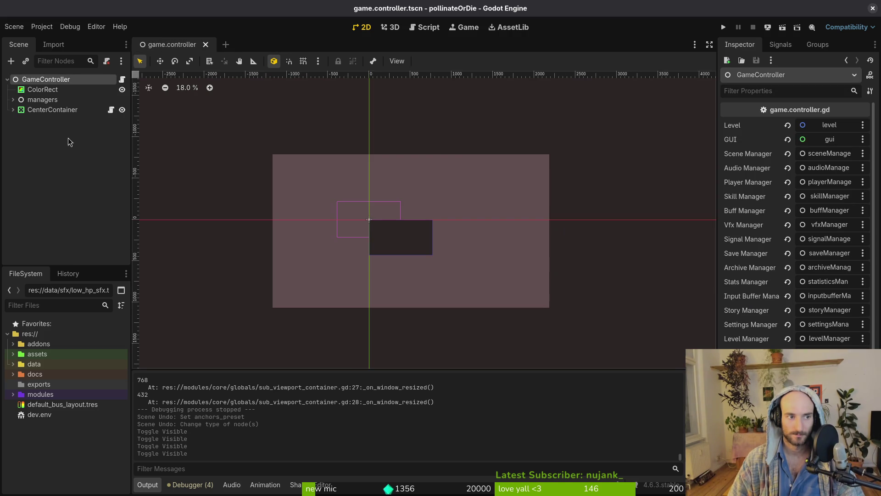
Expand CenterContainer and inspect the SubViewportContainer's Stretch property
{"action": "left_click", "coordinate": [13, 110]}
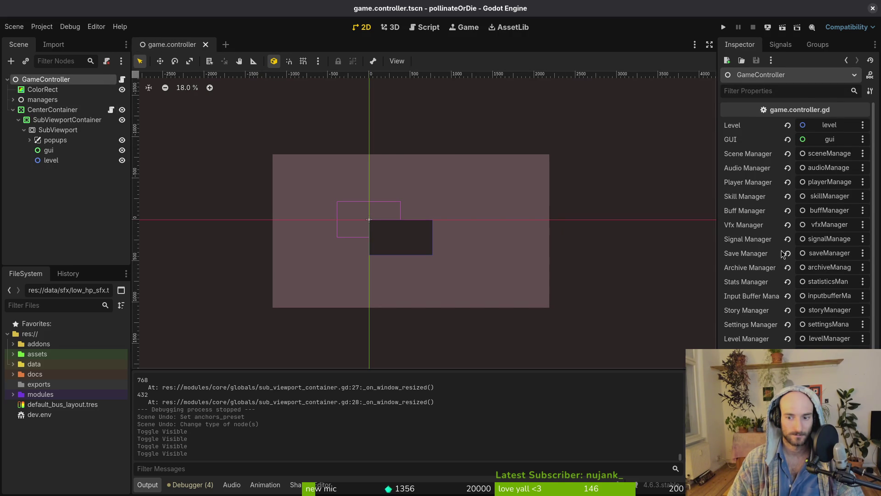
{"action": "scroll", "coordinate": [779, 256], "scroll_direction": "down", "scroll_amount": 3}
{"action": "scroll", "coordinate": [786, 252], "scroll_direction": "up", "scroll_amount": 3}
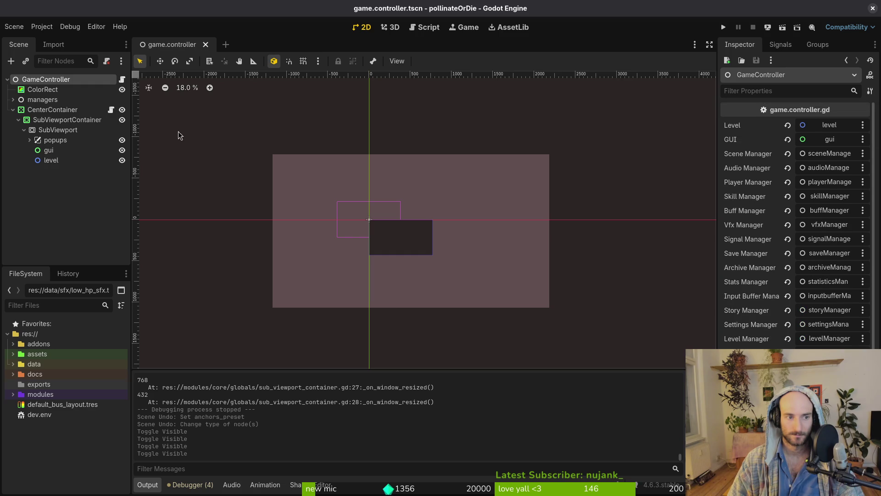
{"action": "left_click", "coordinate": [31, 110]}
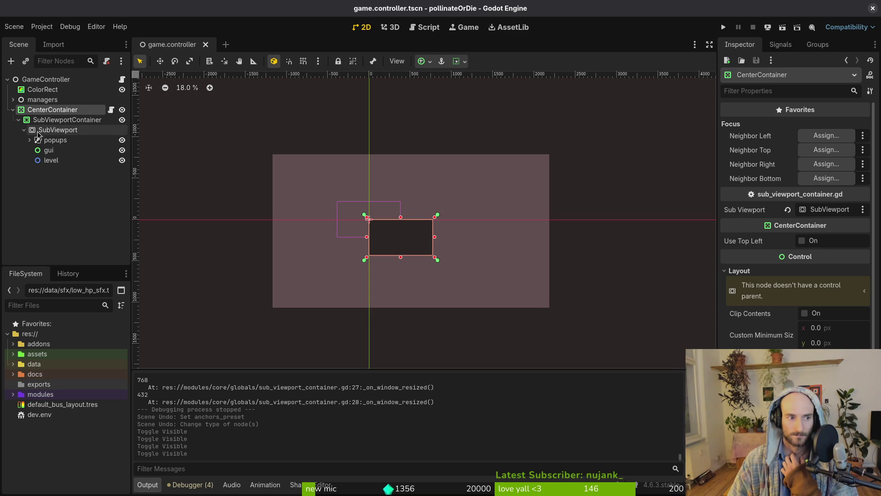
{"action": "left_click", "coordinate": [54, 120]}
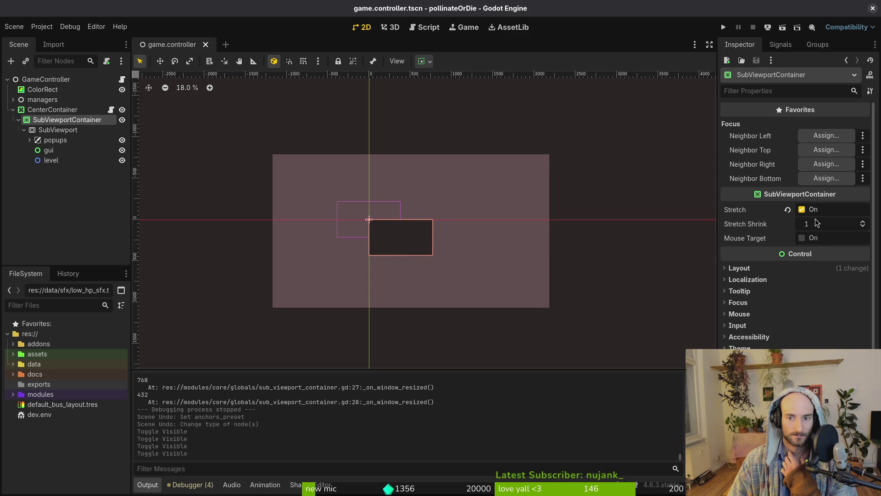
{"action": "mouse_move", "coordinate": [758, 216]}
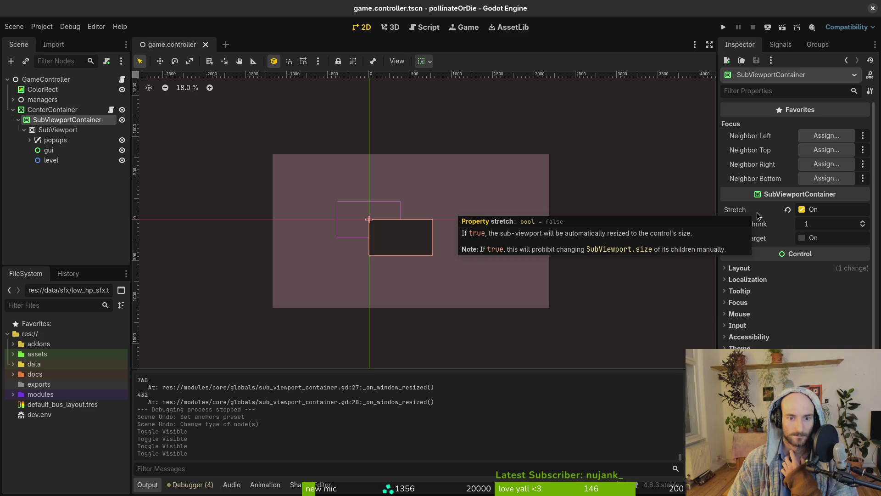
{"action": "key", "text": "alt+Tab"}
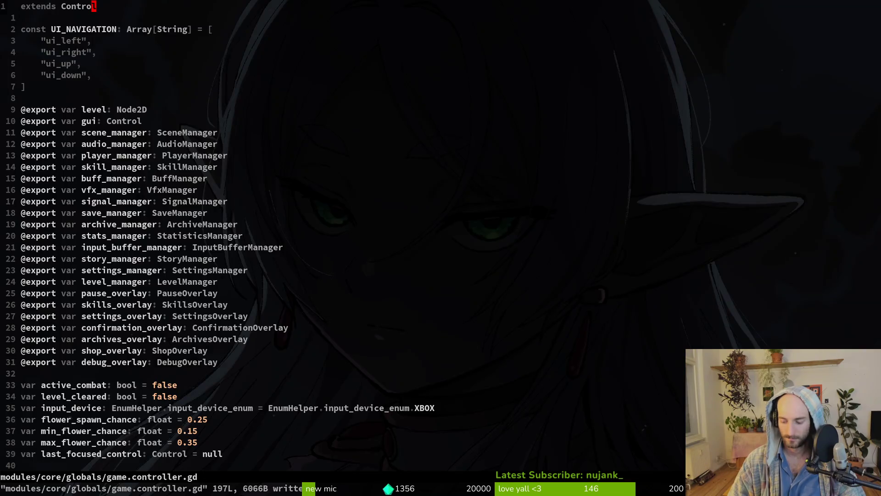
Open sub_viewport_container.gd and rename the exported variable to sub_viewport_container
{"action": "key", "text": "space"}
{"action": "key", "text": "f"}
{"action": "key", "text": "f"}
{"action": "type", "text": "subvie"}
{"action": "key", "text": "Return"}
{"action": "key", "text": "j"}
{"action": "key", "text": "j"}
{"action": "type", "text": "ea_container"}
{"action": "key", "text": "Escape"}
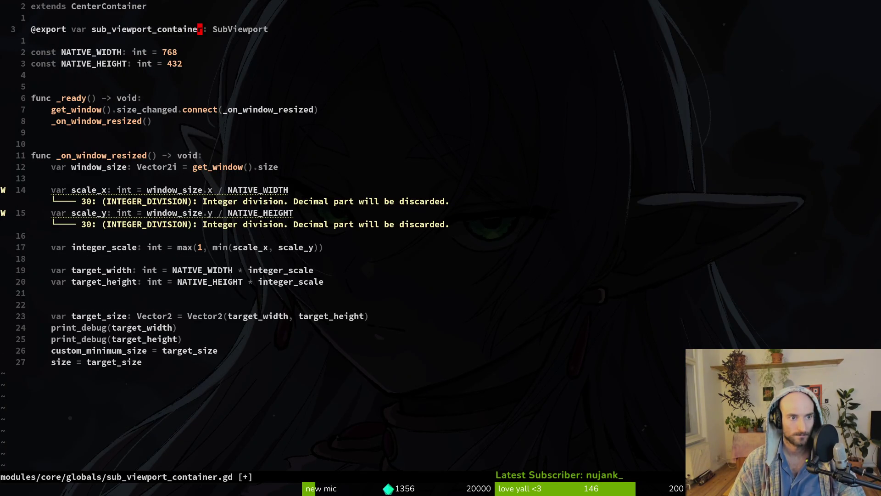
Prefix the custom_minimum_size and size lines with 'sub_viewport_container.' and save the script
{"action": "key", "text": "G"}
{"action": "key", "text": "k"}
{"action": "key", "text": "b"}
{"action": "key", "text": "b"}
{"action": "key", "text": "b"}
{"action": "key", "text": "k"}
{"action": "key", "text": "$"}
{"action": "key", "text": "Return"}
{"action": "type", "text": "isub"}
{"action": "key", "text": "Tab"}
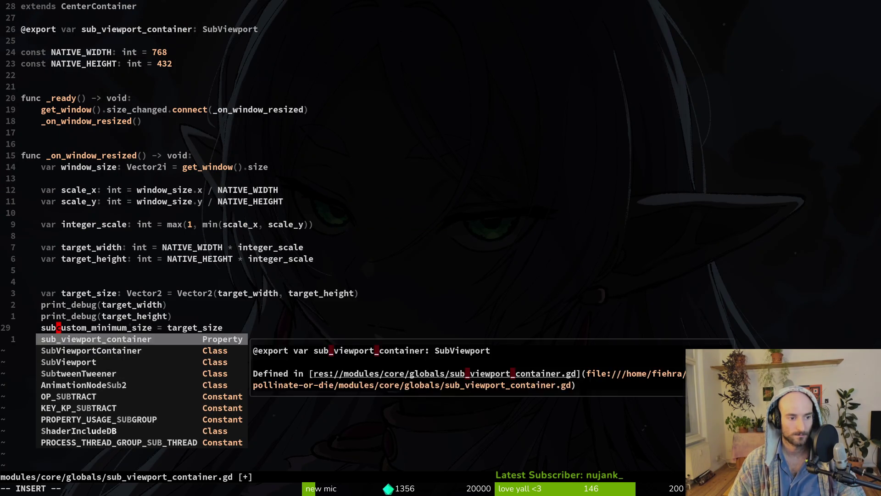
{"action": "type", "text": "."}
{"action": "key", "text": "Escape"}
{"action": "type", "text": "jbisub"}
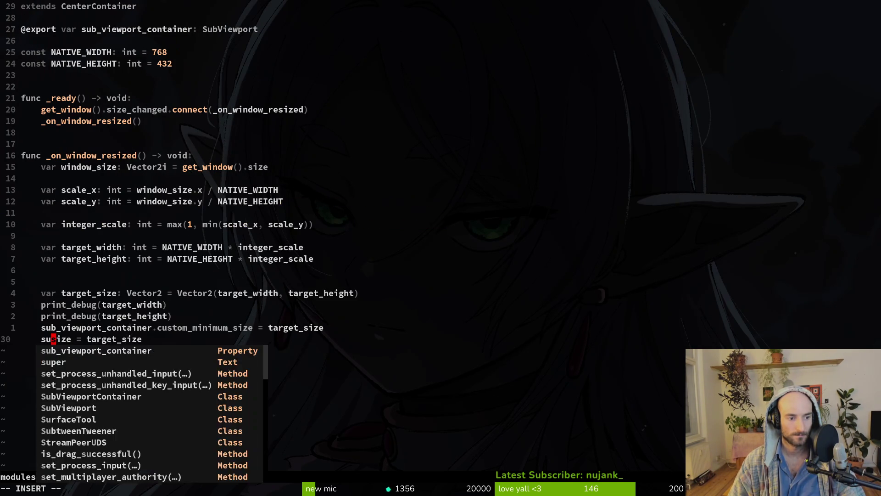
{"action": "key", "text": "Tab"}
{"action": "type", "text": "."}
{"action": "key", "text": "Escape"}
{"action": "type", "text": ":w"}
{"action": "key", "text": "Return"}
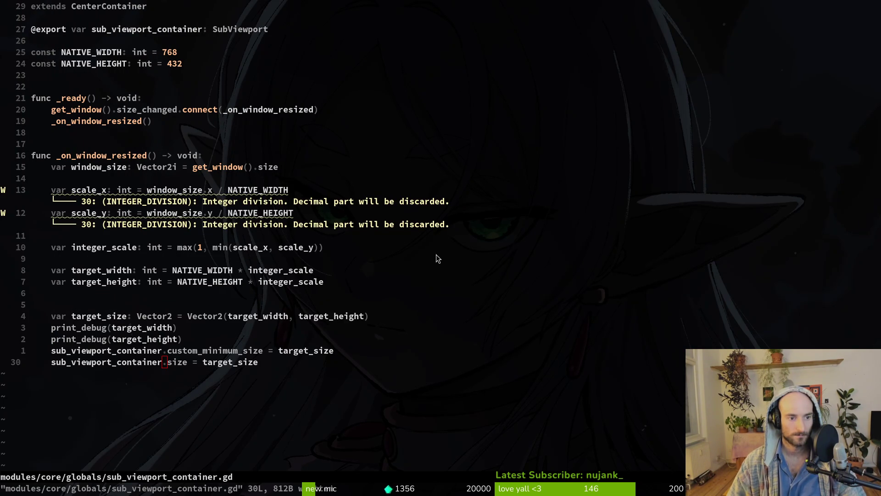
{"action": "key", "text": "alt+Tab"}
Run the game, then undo the extends change in game.controller.gd and save it
{"action": "left_click", "coordinate": [723, 27]}
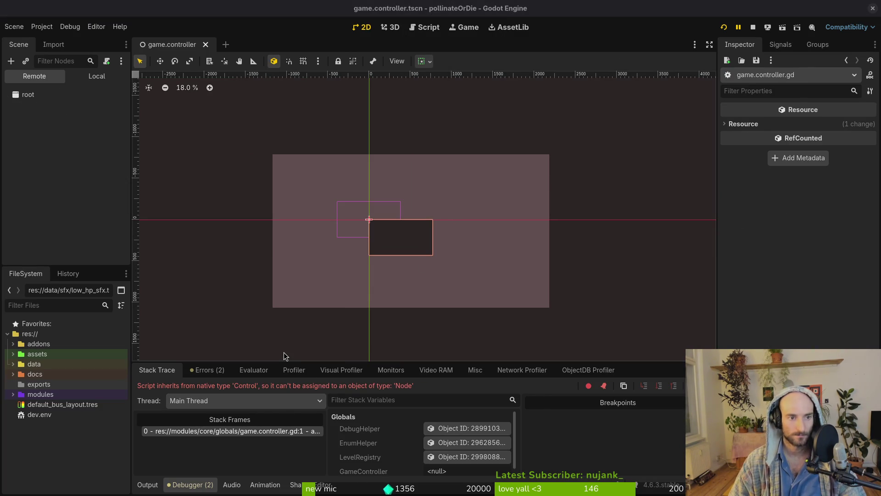
{"action": "key", "text": "alt+Tab"}
{"action": "key", "text": "space"}
{"action": "type", "text": "fg"}
{"action": "key", "text": "Return"}
{"action": "type", "text": "u:w"}
{"action": "key", "text": "Return"}
{"action": "type", "text": ":q"}
{"action": "key", "text": "Return"}
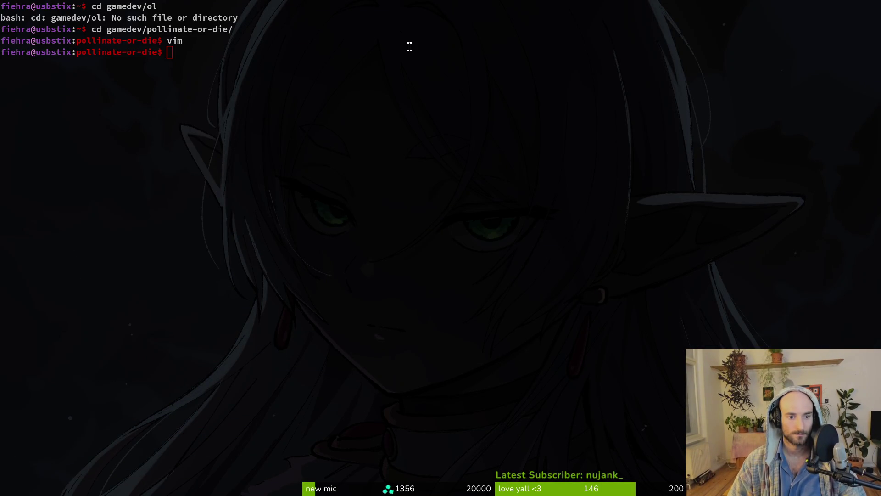
Rerun the game to surface the Nil custom_minimum_size error, switch the Scene dock to Local, and stop
{"action": "key", "text": "alt+Tab"}
{"action": "left_click", "coordinate": [753, 29]}
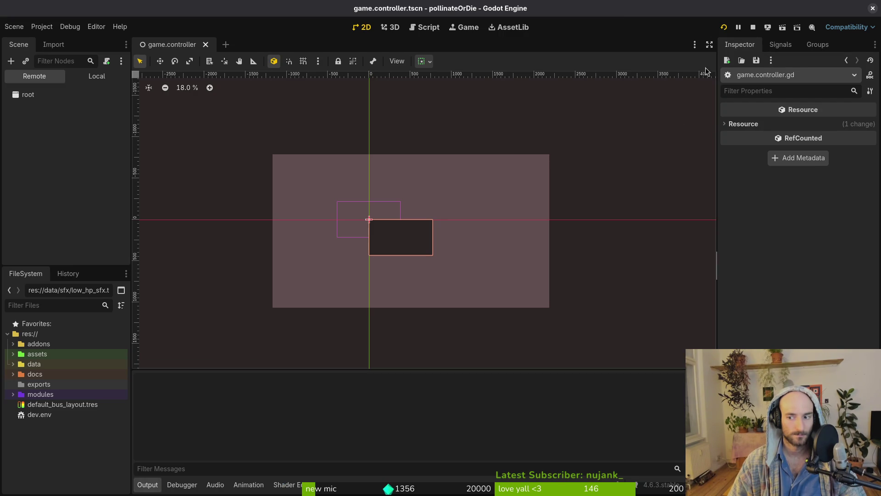
{"action": "key", "text": "F5"}
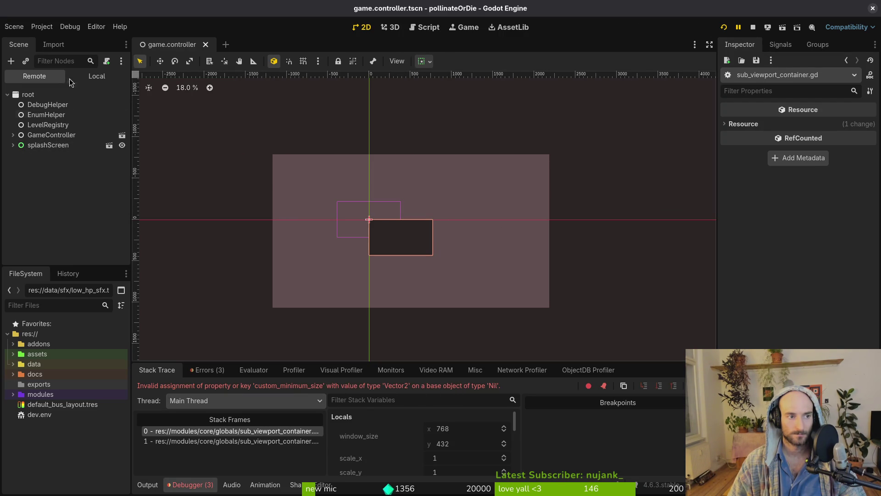
{"action": "left_click", "coordinate": [97, 76]}
{"action": "left_click", "coordinate": [752, 27]}
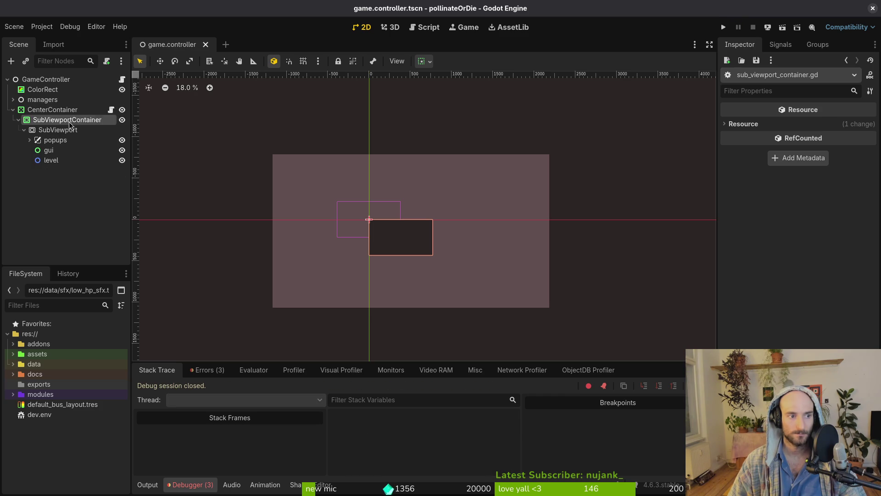
Select the CenterContainer and start assigning its Sub Viewport Container property, then cancel
{"action": "left_click", "coordinate": [52, 109]}
{"action": "left_click", "coordinate": [824, 209]}
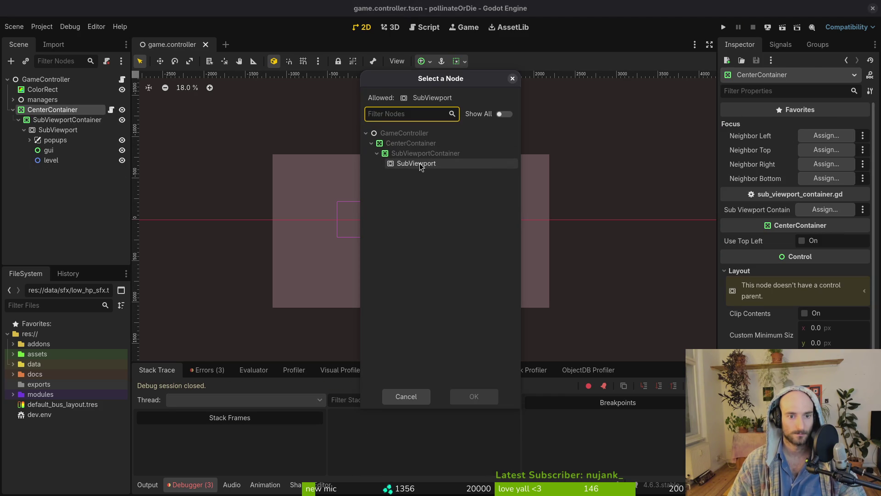
{"action": "key", "text": "Escape"}
In Neovim, type the exported variable as SubViewportContainer and save sub_viewport_container.gd
{"action": "key", "text": "alt+Tab"}
{"action": "type", "text": "vim"}
{"action": "key", "text": "Return"}
{"action": "key", "text": "ctrl+p"}
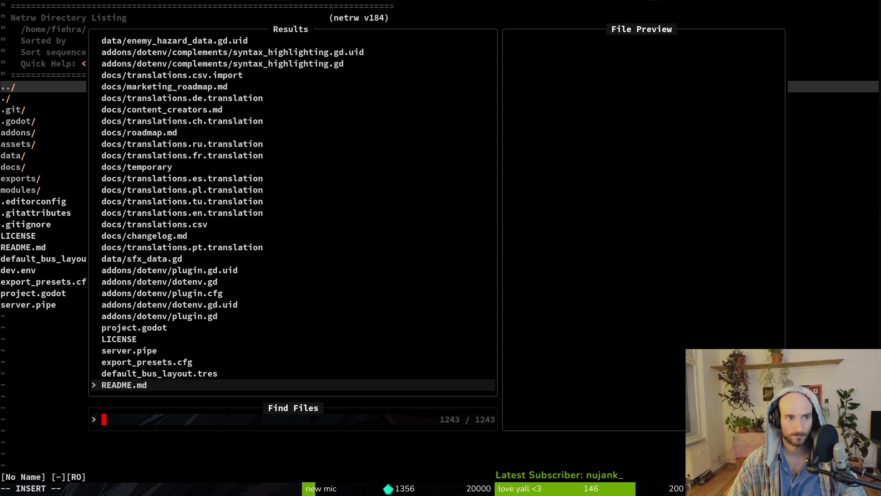
{"action": "type", "text": "sub"}
{"action": "key", "text": "Return"}
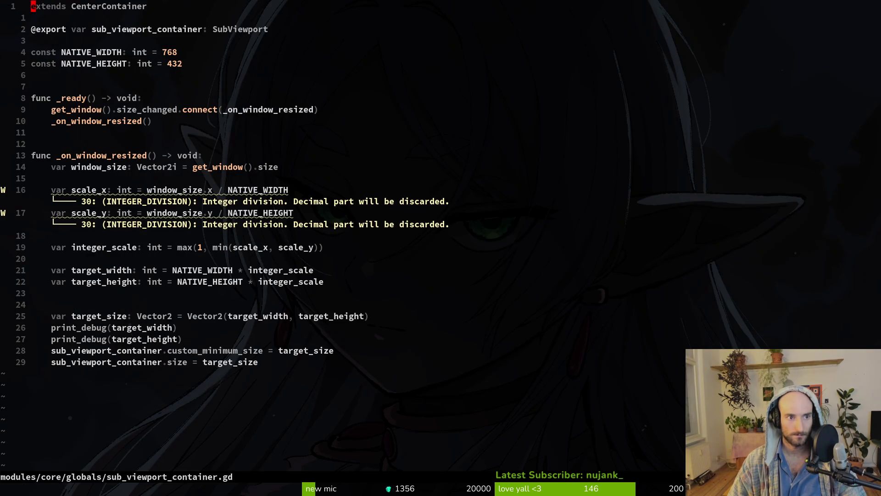
{"action": "key", "text": "dollar"}
{"action": "type", "text": "ciwSubcon"}
{"action": "key", "text": "Return"}
{"action": "key", "text": "Escape"}
{"action": "type", "text": ":w"}
{"action": "key", "text": "Return"}
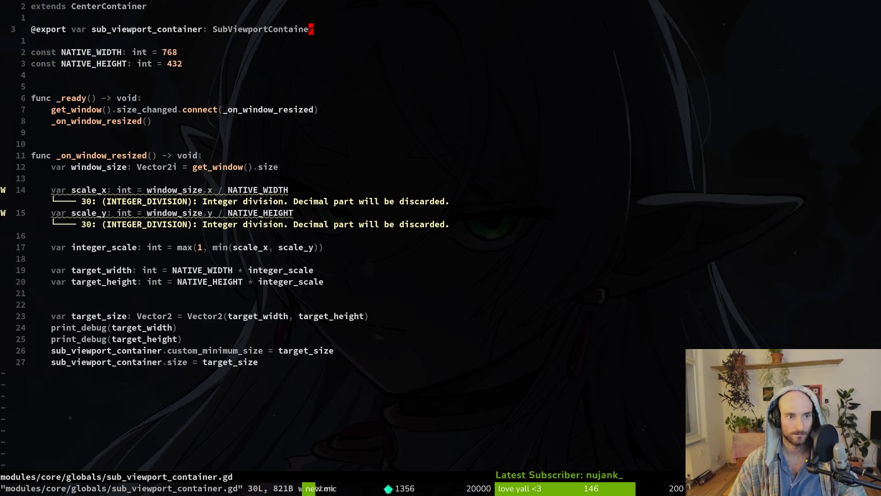
{"action": "key", "text": "alt+Tab"}
Assign the SubViewportContainer node to the Sub Viewport Container property and run the game
{"action": "left_click", "coordinate": [825, 209]}
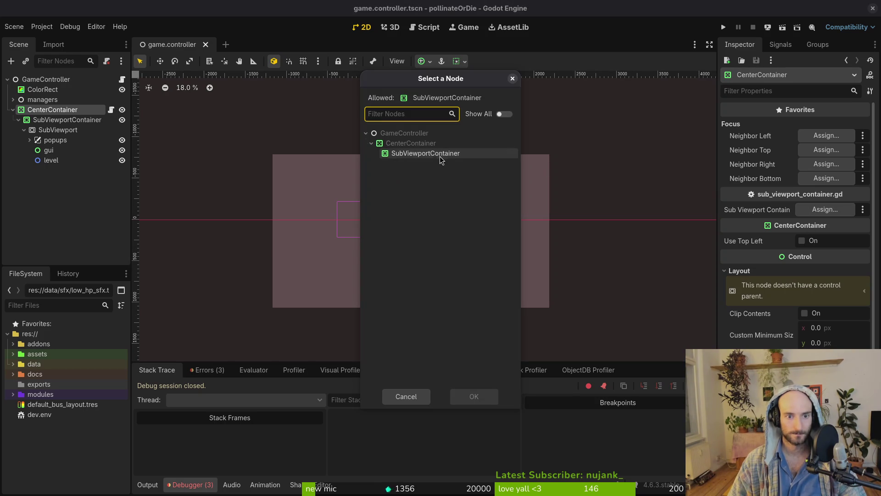
{"action": "left_click", "coordinate": [473, 400]}
{"action": "left_click", "coordinate": [723, 27]}
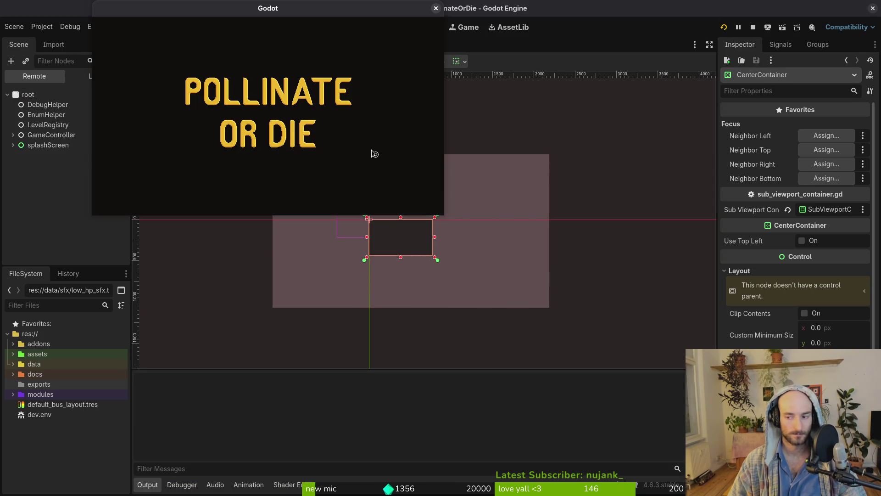
Drag the game window's corner to enlarge it, then stop the game with F8
{"action": "mouse_move", "coordinate": [446, 215]}
{"action": "left_mouse_down"}
{"action": "mouse_move", "coordinate": [856, 455]}
{"action": "mouse_move", "coordinate": [675, 367]}
{"action": "mouse_move", "coordinate": [863, 475]}
{"action": "mouse_move", "coordinate": [705, 494]}
{"action": "mouse_move", "coordinate": [385, 218]}
{"action": "mouse_move", "coordinate": [694, 376]}
{"action": "left_mouse_up"}
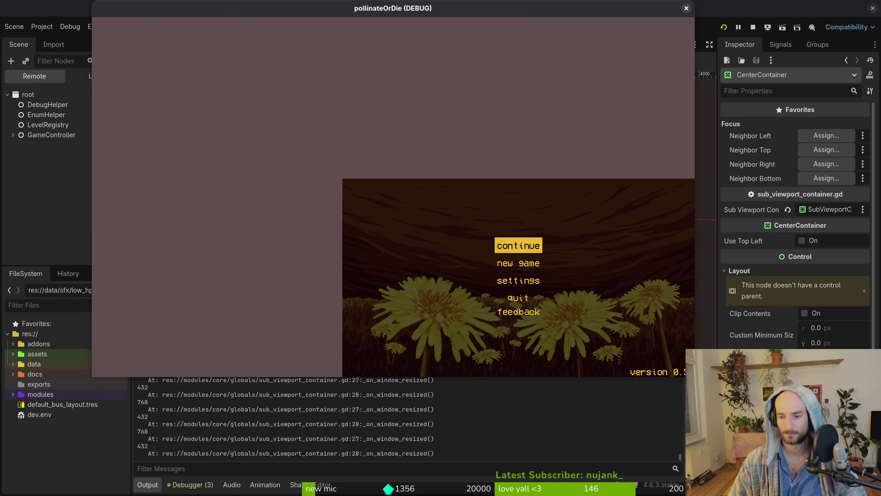
{"action": "key", "text": "F8"}
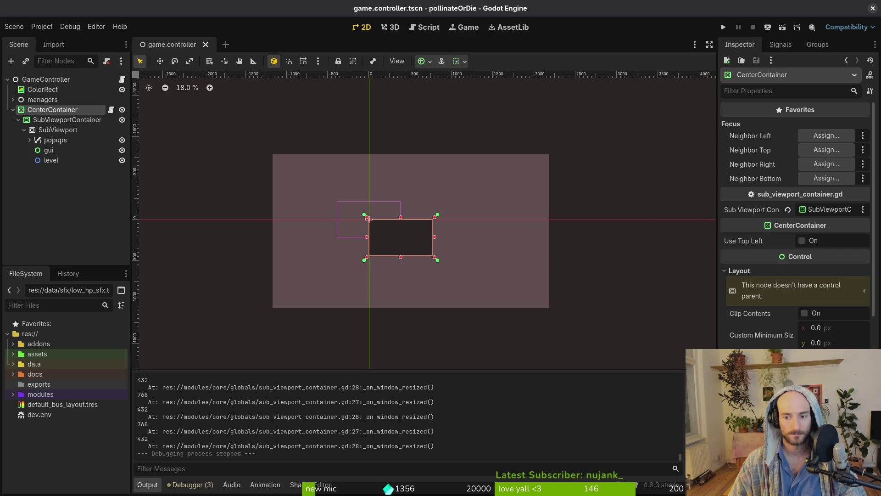
{"action": "scroll", "coordinate": [837, 244], "scroll_direction": "down", "scroll_amount": 5}
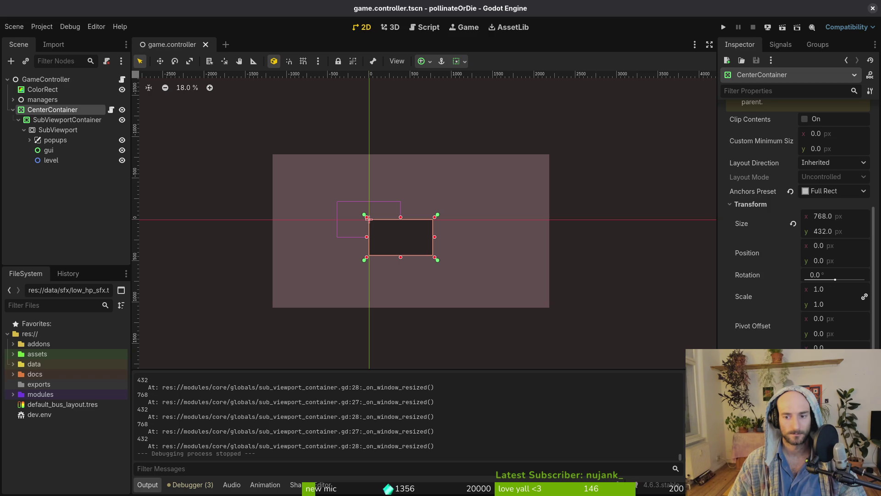
{"action": "left_click", "coordinate": [811, 193]}
{"action": "left_click", "coordinate": [815, 192]}
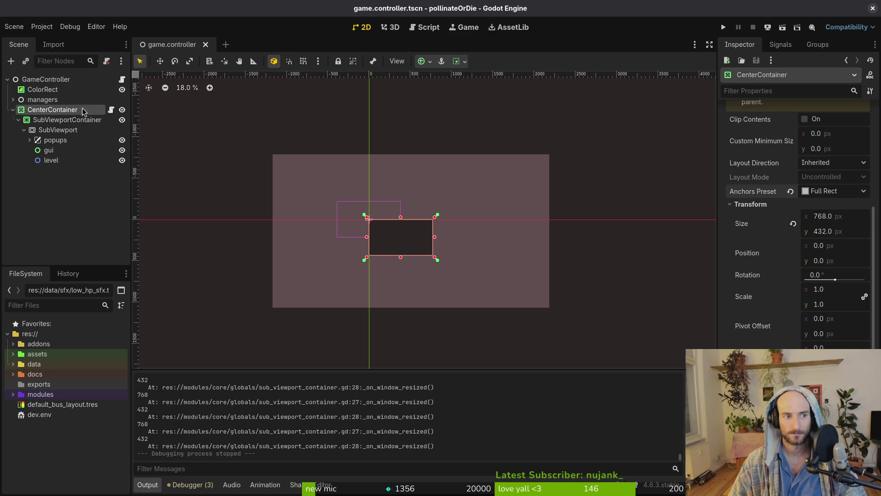
{"action": "left_click", "coordinate": [67, 152]}
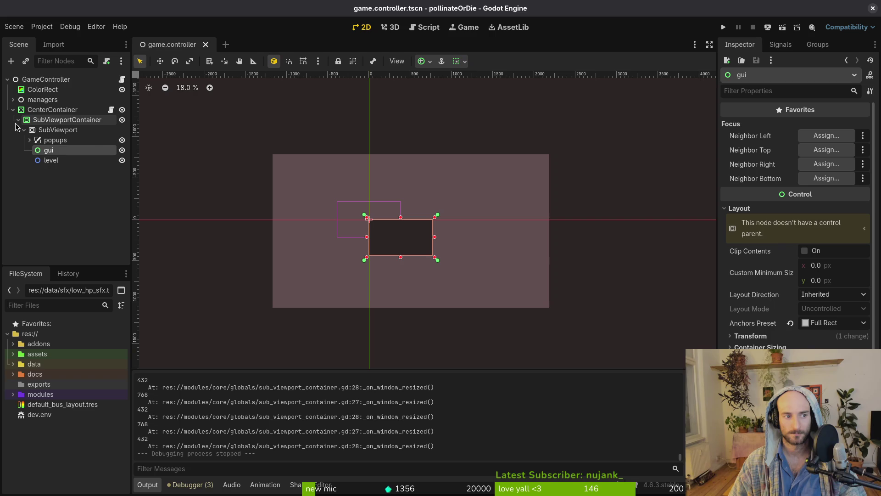
{"action": "left_click", "coordinate": [18, 120]}
{"action": "left_click", "coordinate": [724, 27]}
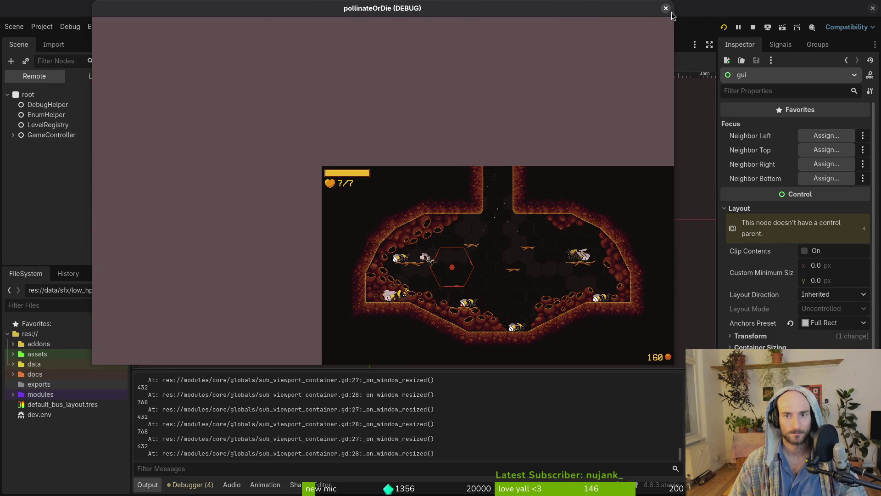
{"action": "left_click", "coordinate": [666, 8]}
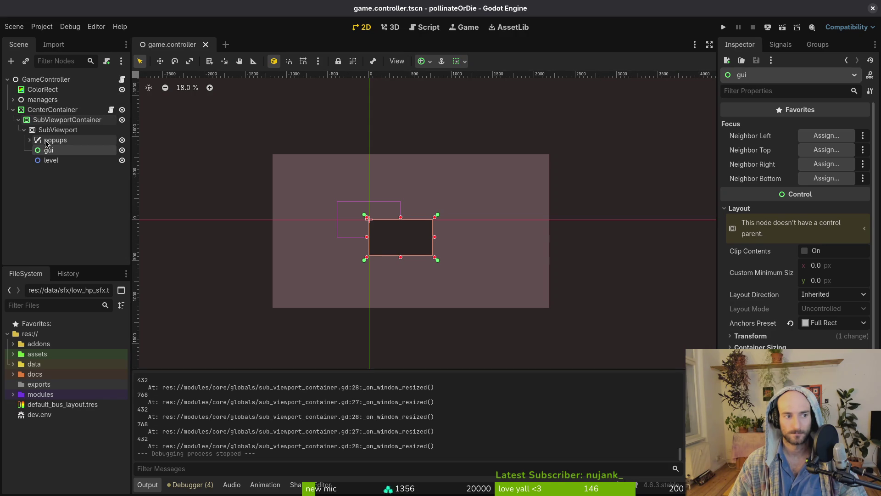
{"action": "left_click", "coordinate": [57, 130]}
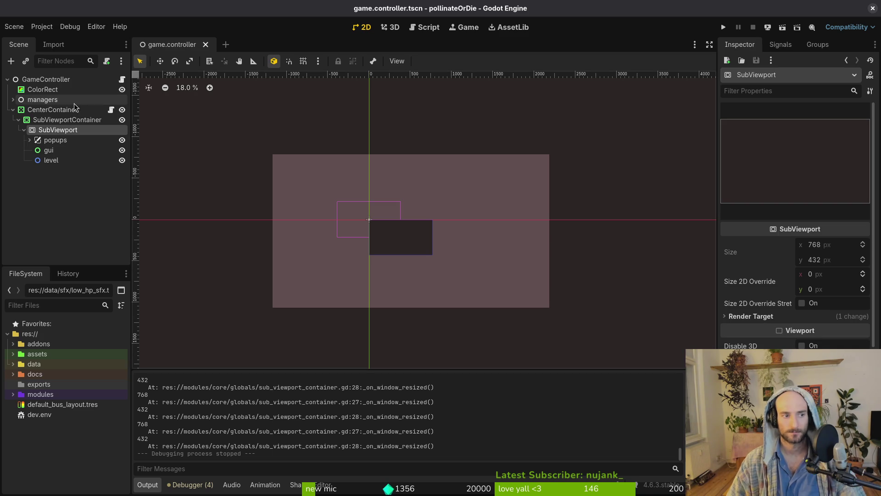
Uncheck Stretch on the SubViewportContainer and save the scene
{"action": "double_click", "coordinate": [60, 120]}
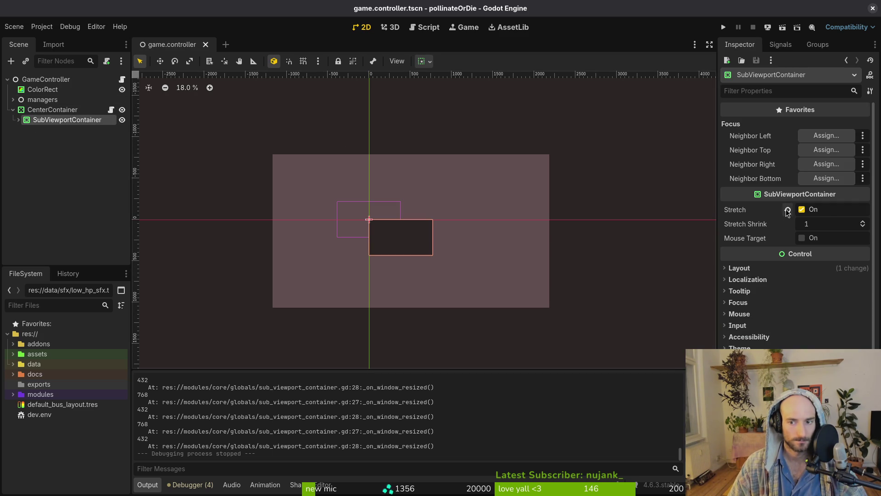
{"action": "mouse_move", "coordinate": [778, 214]}
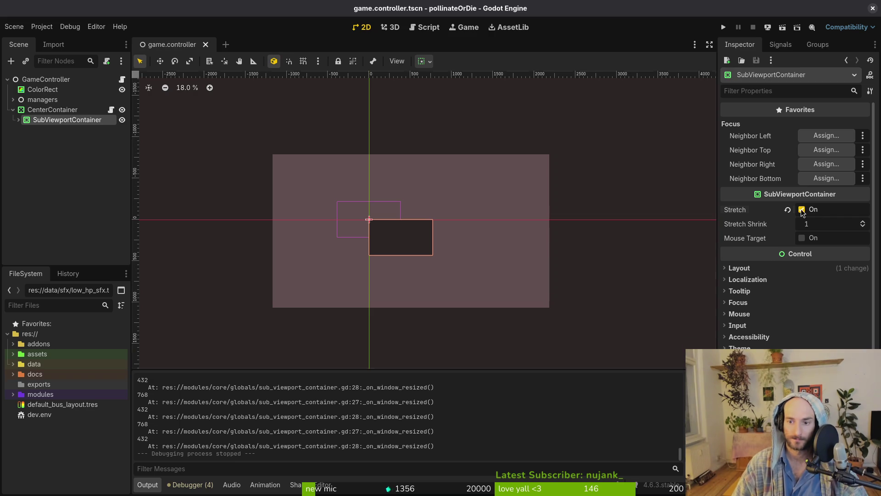
{"action": "left_click", "coordinate": [802, 209]}
{"action": "key", "text": "ctrl+s"}
Run the game, enlarge its window to check scaling, and close it
{"action": "left_click", "coordinate": [726, 27]}
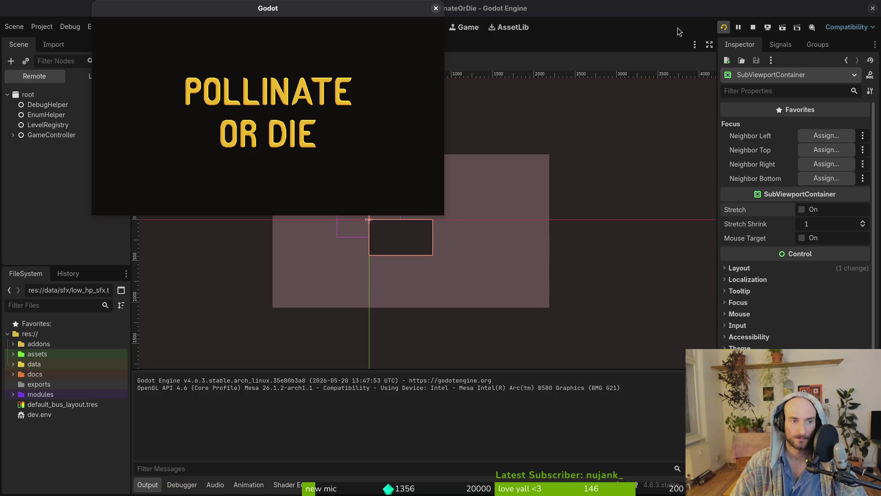
{"action": "mouse_move", "coordinate": [443, 218]}
{"action": "left_mouse_down"}
{"action": "mouse_move", "coordinate": [744, 385]}
{"action": "mouse_move", "coordinate": [817, 477]}
{"action": "mouse_move", "coordinate": [879, 491]}
{"action": "mouse_move", "coordinate": [615, 353]}
{"action": "mouse_move", "coordinate": [469, 221]}
{"action": "mouse_move", "coordinate": [777, 452]}
{"action": "mouse_move", "coordinate": [874, 488]}
{"action": "mouse_move", "coordinate": [482, 267]}
{"action": "mouse_move", "coordinate": [483, 227]}
{"action": "left_mouse_up"}
{"action": "left_click", "coordinate": [475, 9]}
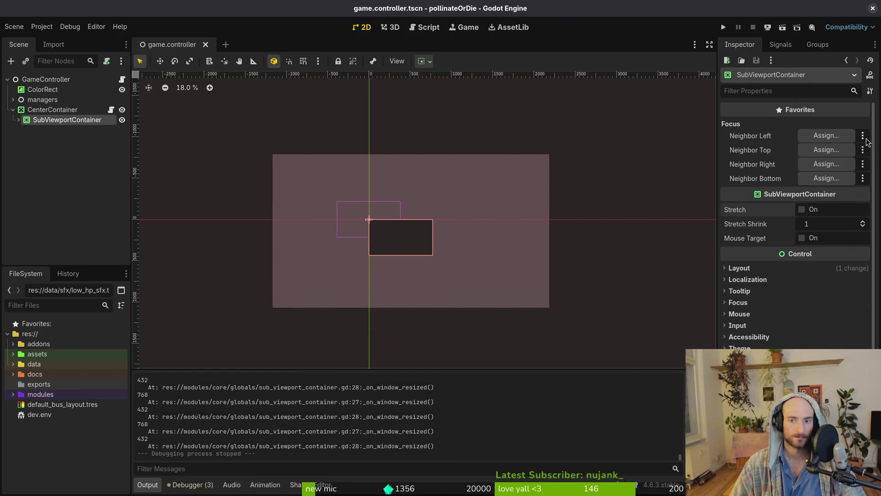
{"action": "left_click", "coordinate": [731, 268]}
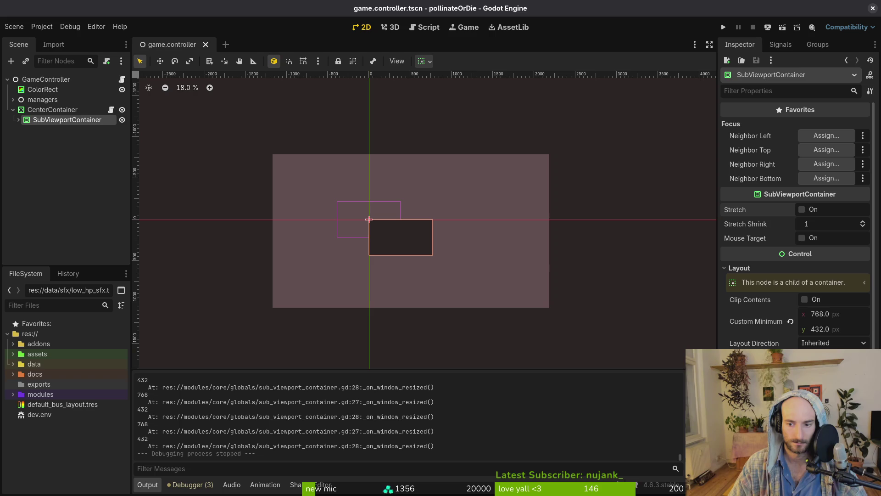
{"action": "left_click", "coordinate": [749, 266]}
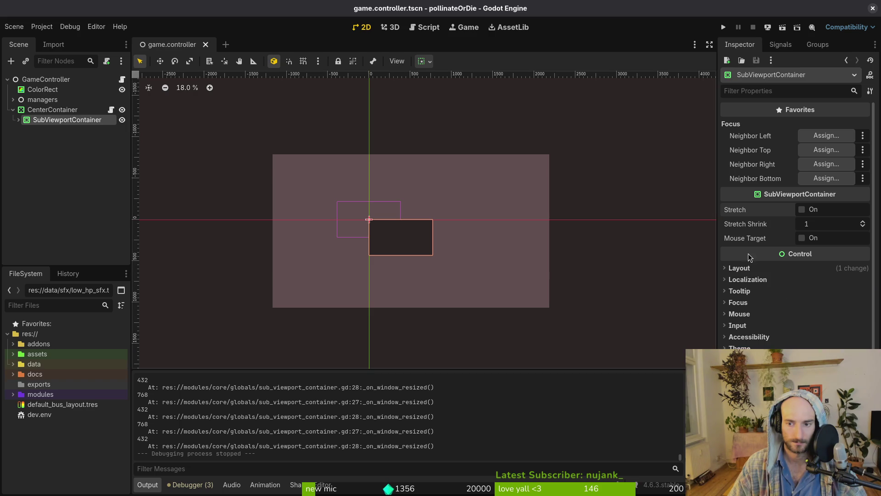
{"action": "left_click", "coordinate": [50, 111]}
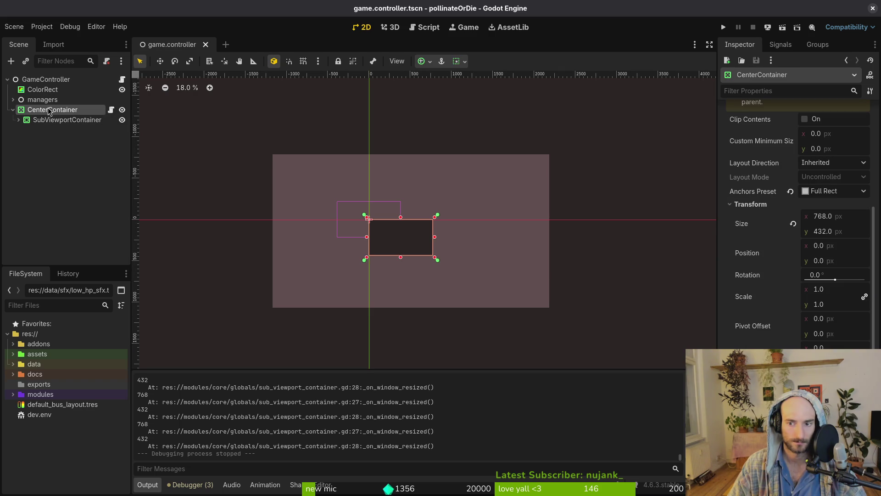
{"action": "left_click", "coordinate": [56, 122]}
{"action": "left_click", "coordinate": [19, 120]}
{"action": "left_click", "coordinate": [51, 131]}
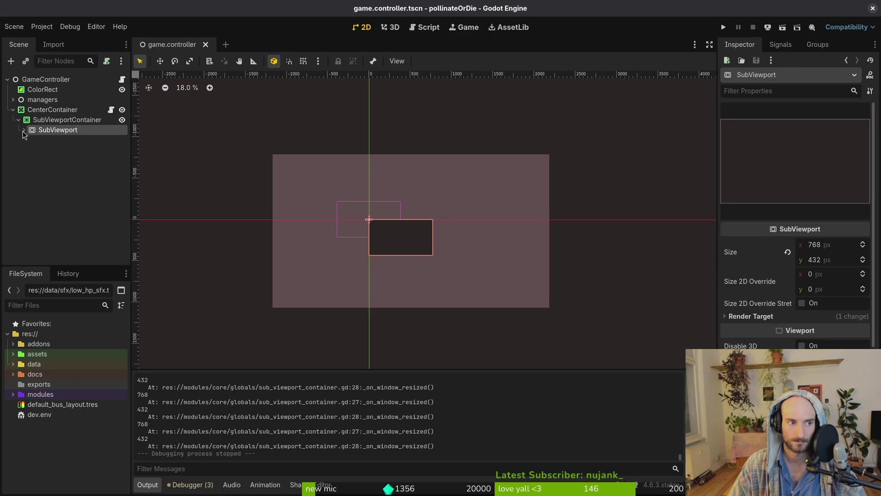
{"action": "left_click", "coordinate": [24, 130]}
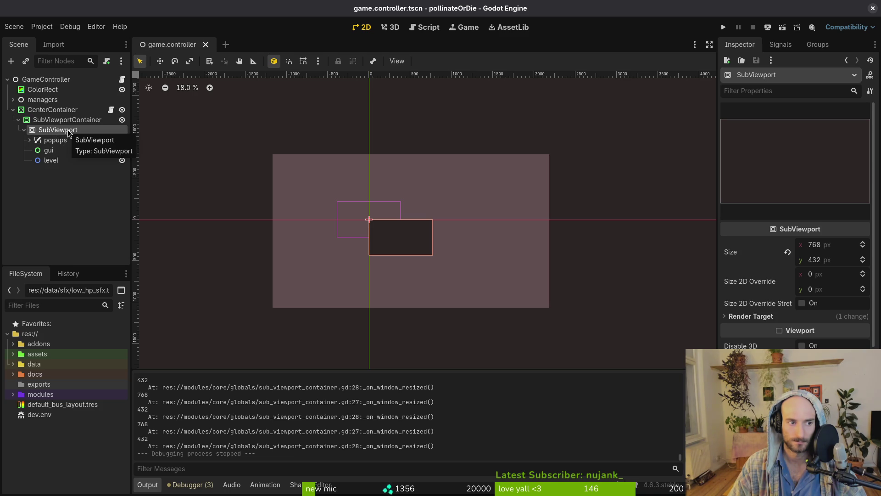
{"action": "left_click", "coordinate": [723, 27]}
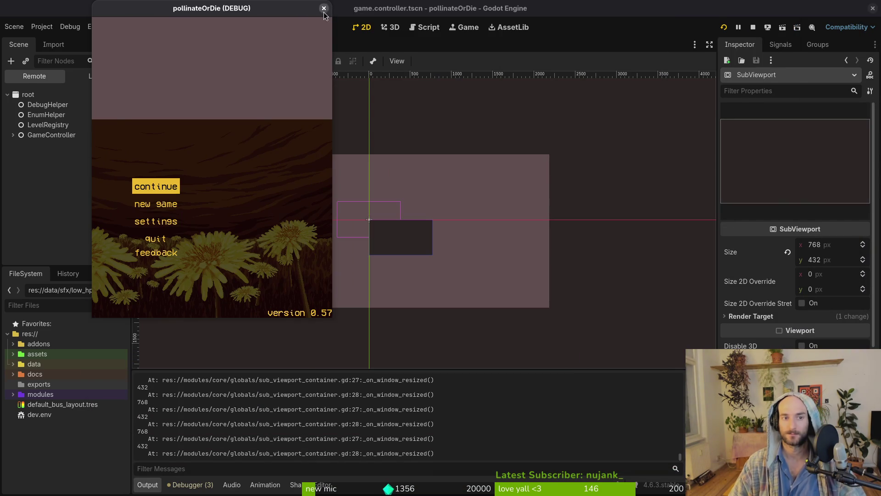
{"action": "left_click", "coordinate": [325, 8]}
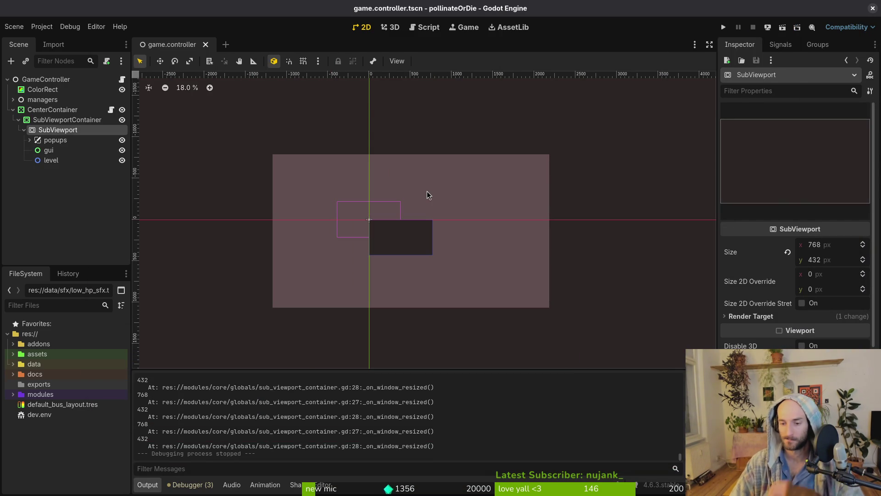
{"action": "left_click", "coordinate": [42, 26]}
{"action": "left_click", "coordinate": [51, 42]}
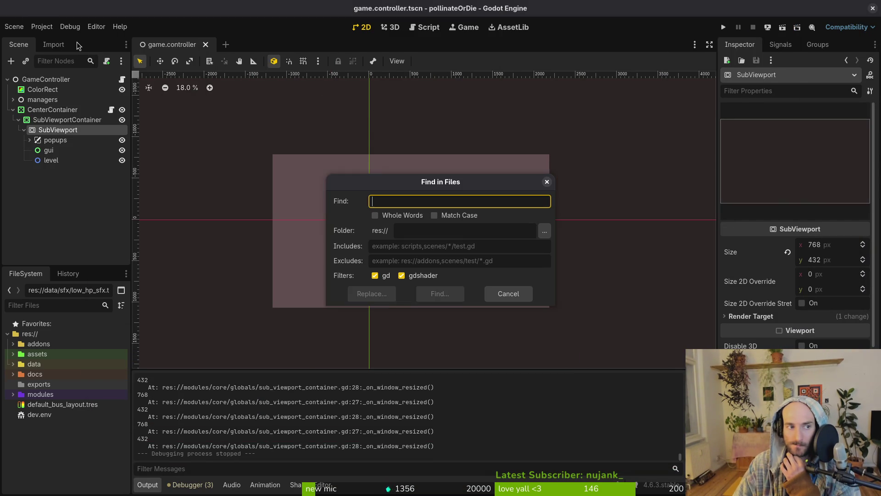
Set the project's window stretch mode to viewport in Project Settings
{"action": "left_click", "coordinate": [508, 294]}
{"action": "left_click", "coordinate": [42, 26]}
{"action": "left_click", "coordinate": [50, 37]}
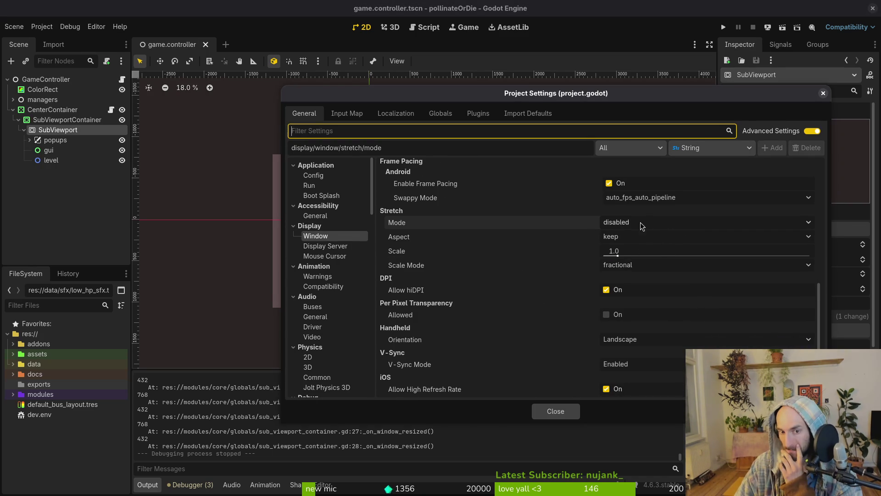
{"action": "left_click", "coordinate": [643, 222]}
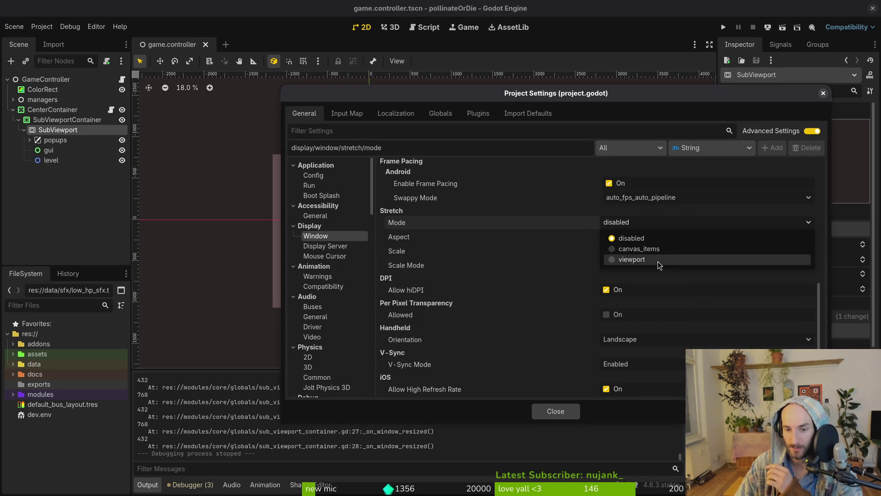
{"action": "left_click", "coordinate": [660, 264]}
{"action": "left_click", "coordinate": [555, 411]}
Run the game with viewport stretching, reshape its window, close it, and review Project Settings again
{"action": "left_click", "coordinate": [724, 27]}
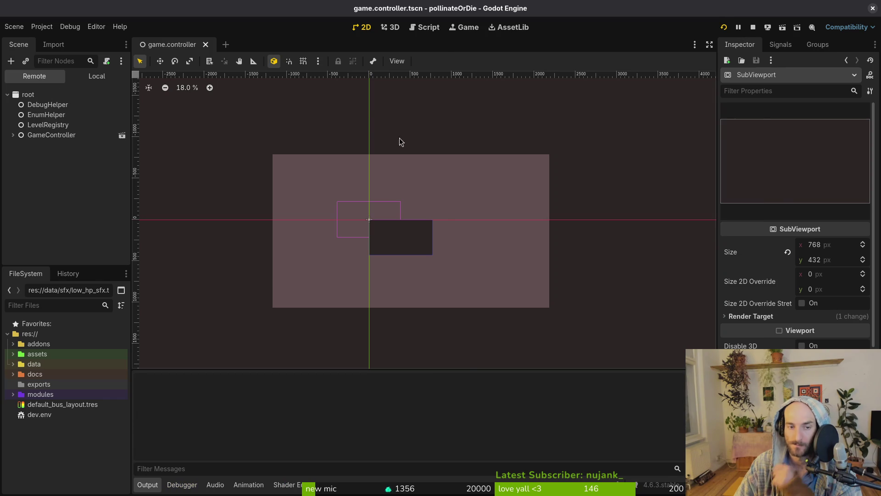
{"action": "mouse_move", "coordinate": [539, 274]}
{"action": "left_mouse_down"}
{"action": "mouse_move", "coordinate": [777, 431]}
{"action": "mouse_move", "coordinate": [743, 334]}
{"action": "mouse_move", "coordinate": [741, 344]}
{"action": "mouse_move", "coordinate": [738, 246]}
{"action": "mouse_move", "coordinate": [74, 16]}
{"action": "left_mouse_up"}
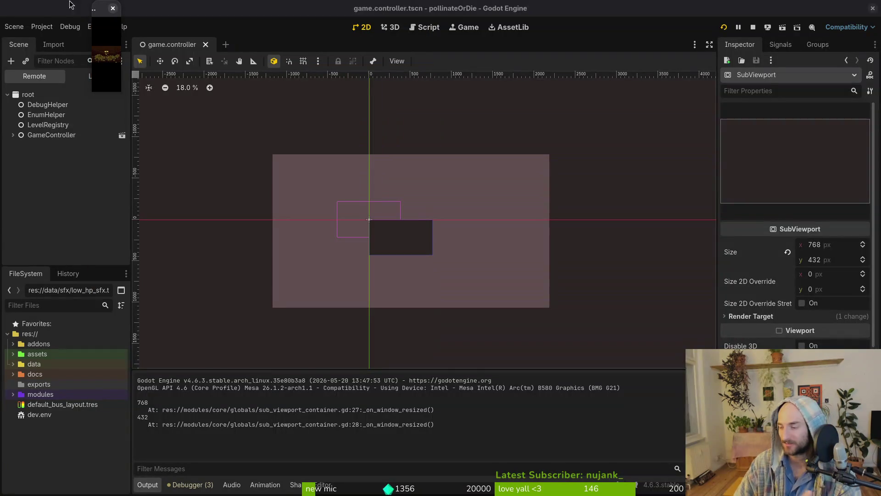
{"action": "left_click", "coordinate": [113, 8]}
{"action": "left_click", "coordinate": [42, 26]}
{"action": "left_click", "coordinate": [59, 37]}
{"action": "scroll", "coordinate": [641, 321], "scroll_direction": "down", "scroll_amount": 10}
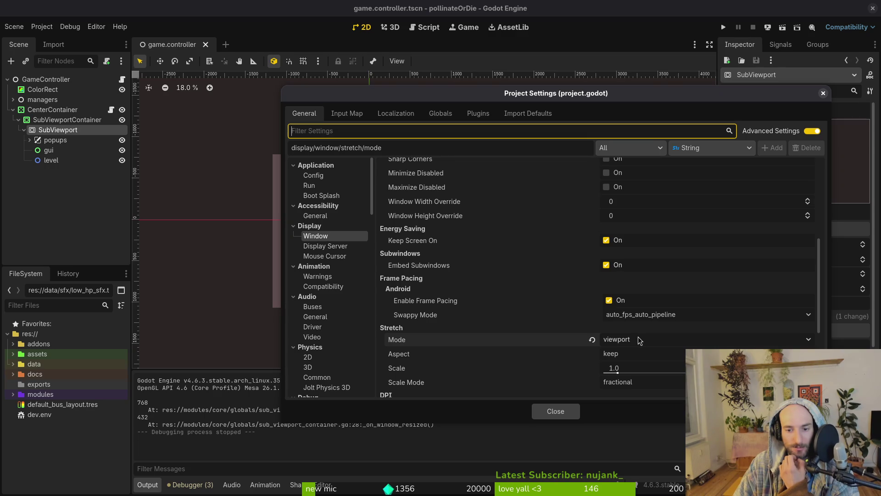
{"action": "left_click", "coordinate": [556, 411]}
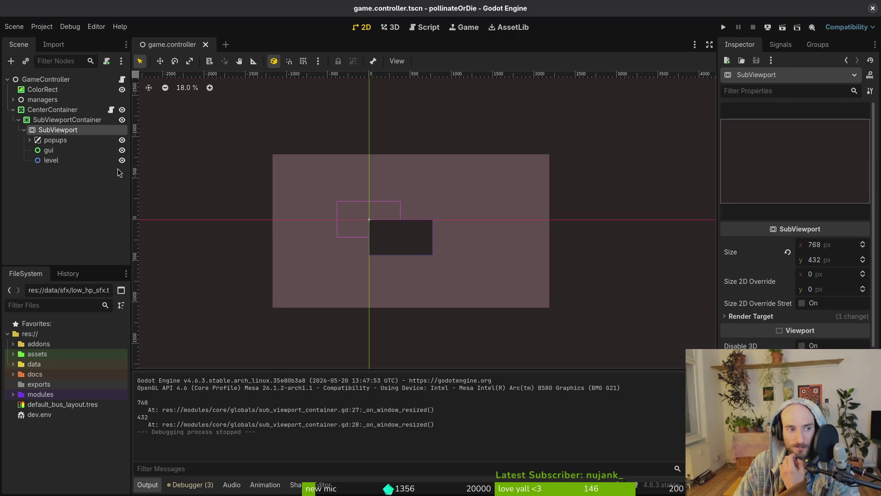
Compare the SubViewport's 768×432 size with its container and toggle the container's Stretch option
{"action": "left_click", "coordinate": [42, 111]}
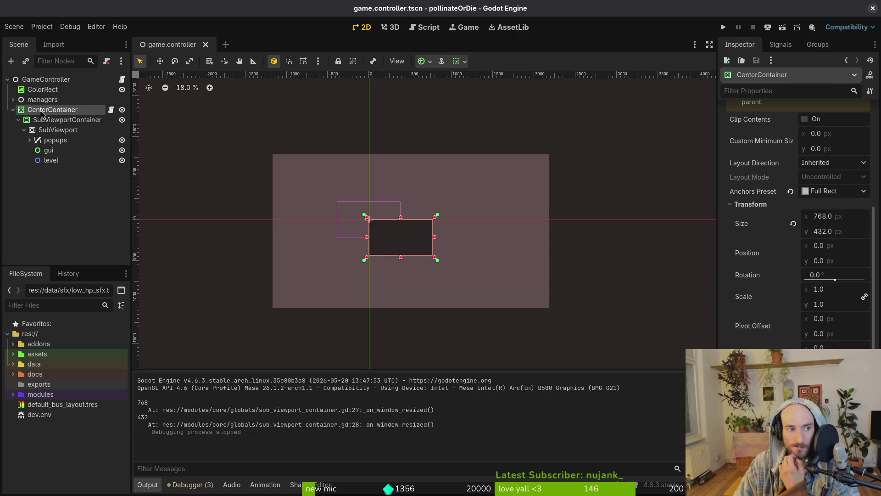
{"action": "left_click", "coordinate": [65, 120]}
{"action": "left_click", "coordinate": [64, 130]}
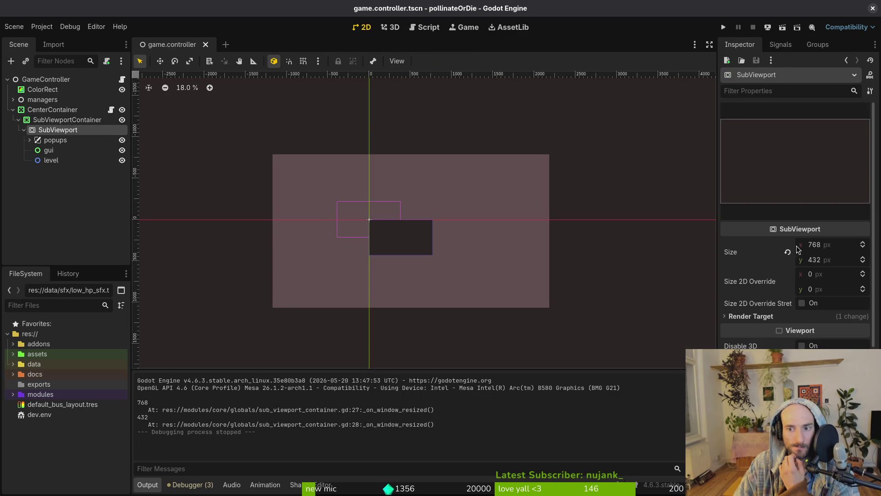
{"action": "left_click", "coordinate": [64, 119]}
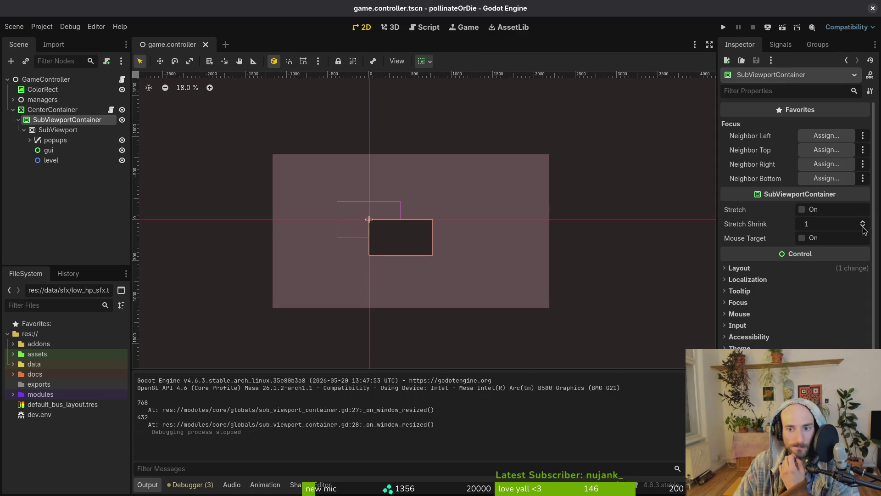
{"action": "left_click", "coordinate": [802, 209]}
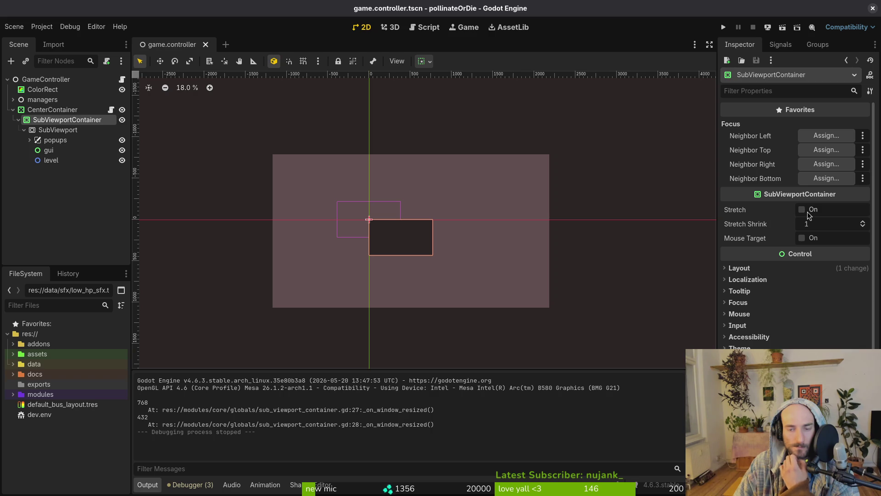
Run the game with Stretch on, close its window, and switch the Scene dock back to Local
{"action": "left_click", "coordinate": [723, 27]}
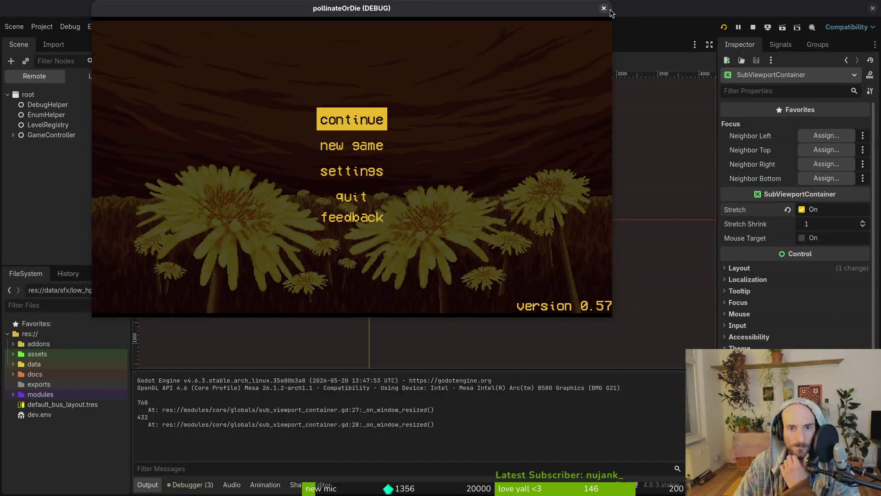
{"action": "left_click", "coordinate": [652, 59]}
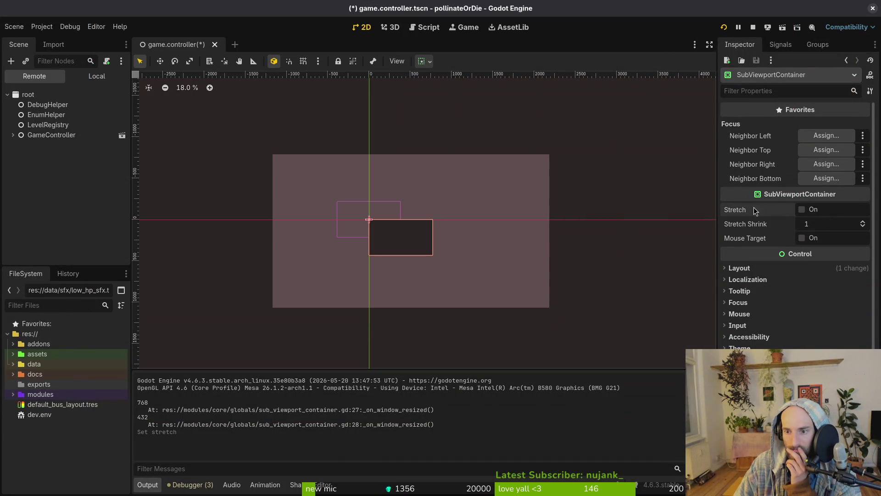
{"action": "left_click", "coordinate": [73, 80]}
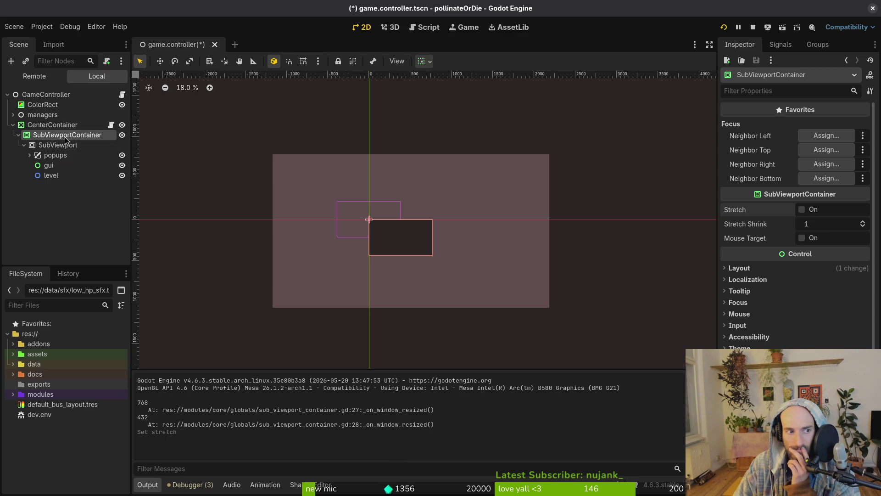
{"action": "mouse_move", "coordinate": [55, 135]}
{"action": "left_mouse_down"}
{"action": "mouse_move", "coordinate": [63, 140]}
{"action": "mouse_move", "coordinate": [58, 120]}
{"action": "mouse_move", "coordinate": [64, 140]}
{"action": "left_mouse_up"}
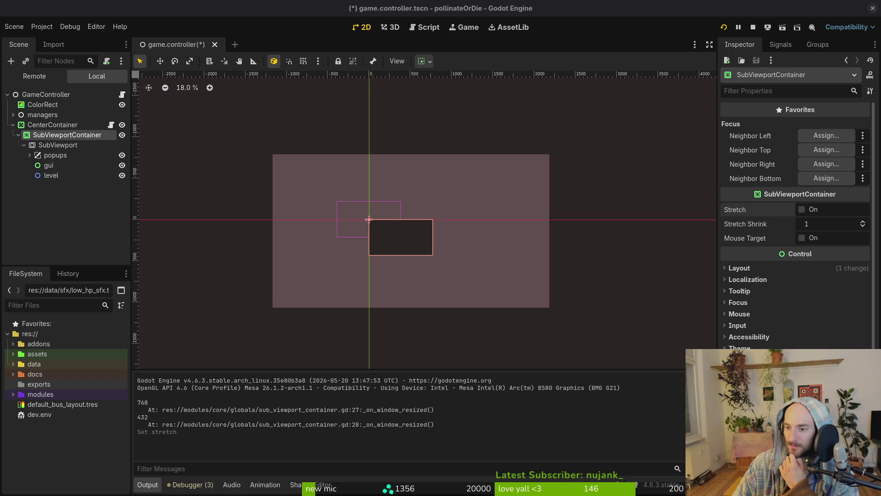
{"action": "left_click", "coordinate": [54, 205]}
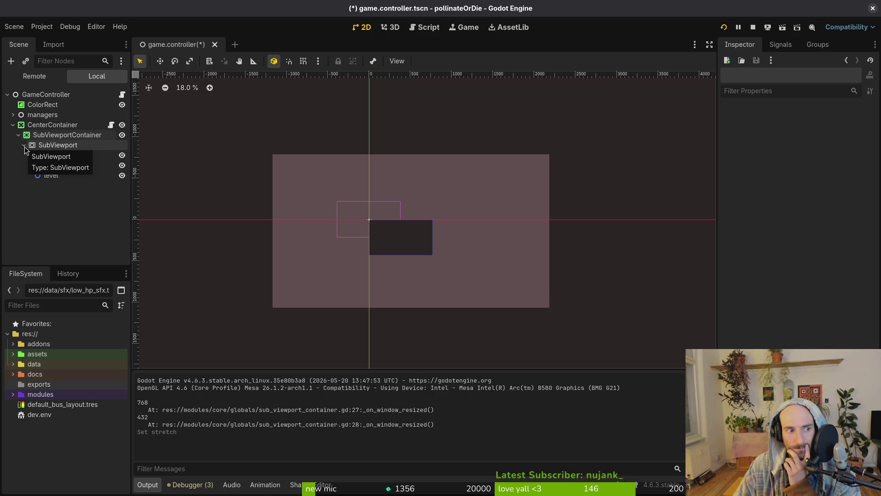
{"action": "left_click", "coordinate": [50, 146]}
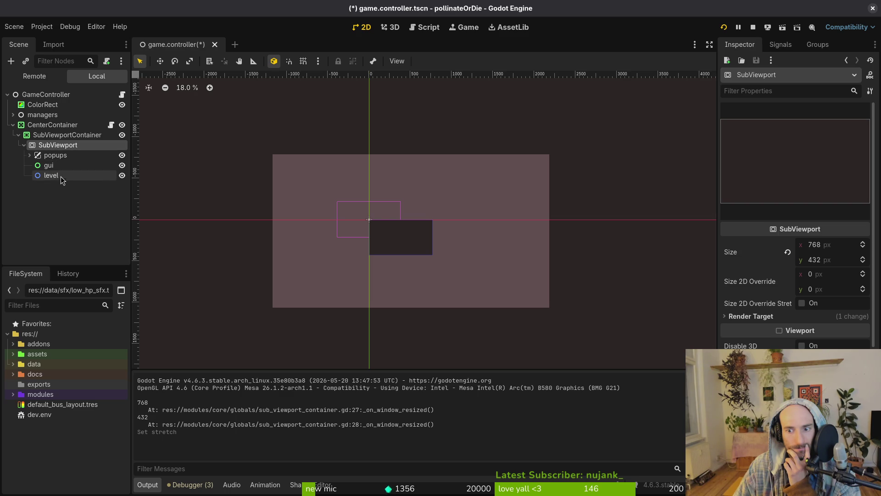
Drag the SubViewportContainer out of the CenterContainer to sit directly under GameController
{"action": "left_click", "coordinate": [19, 136]}
{"action": "left_click", "coordinate": [43, 126]}
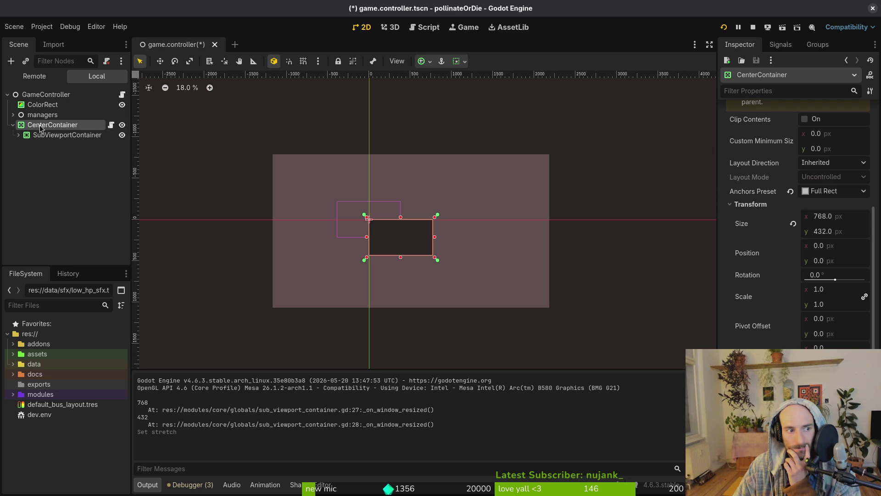
{"action": "left_click_drag", "start_coordinate": [49, 138], "coordinate": [65, 120]}
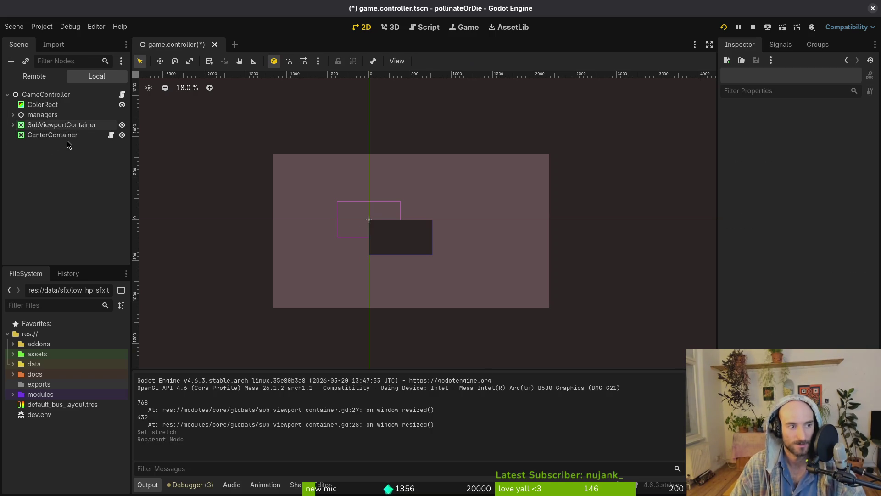
Delete the empty CenterContainer, then expand SubViewportContainer and select its SubViewport
{"action": "left_click", "coordinate": [46, 135]}
{"action": "key", "text": "Delete"}
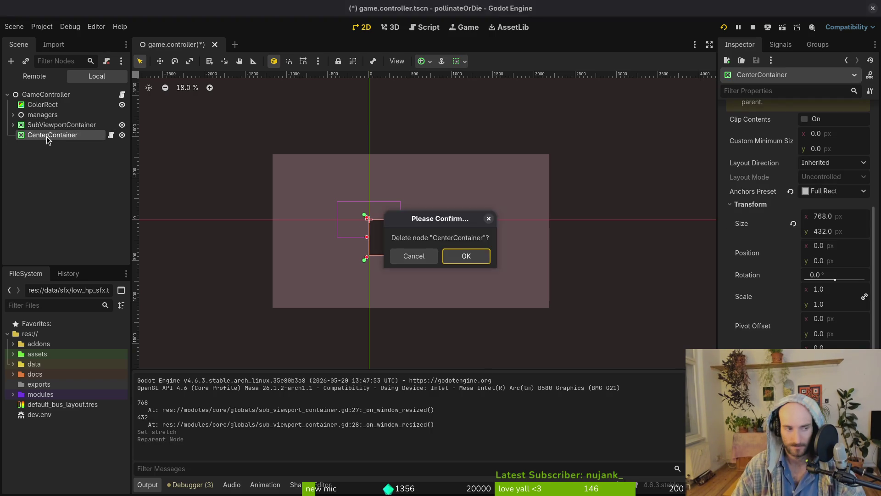
{"action": "key", "text": "Return"}
{"action": "left_click", "coordinate": [55, 129]}
{"action": "left_click", "coordinate": [13, 124]}
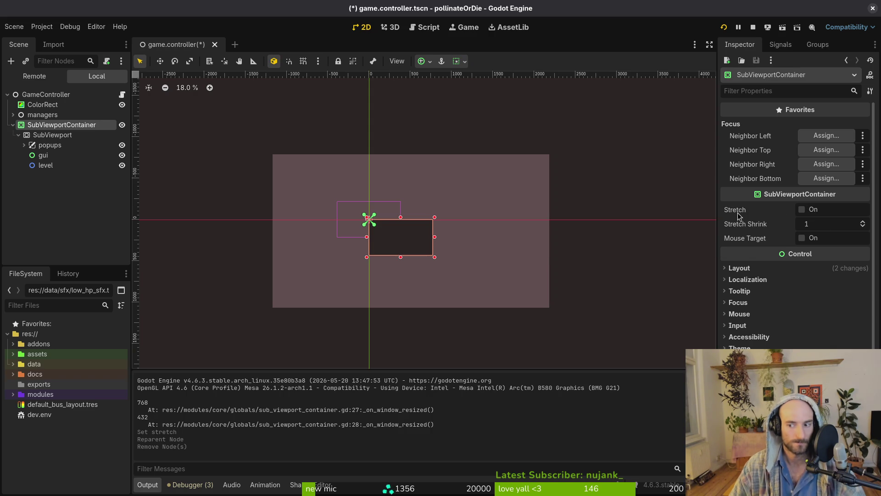
{"action": "left_click", "coordinate": [68, 135]}
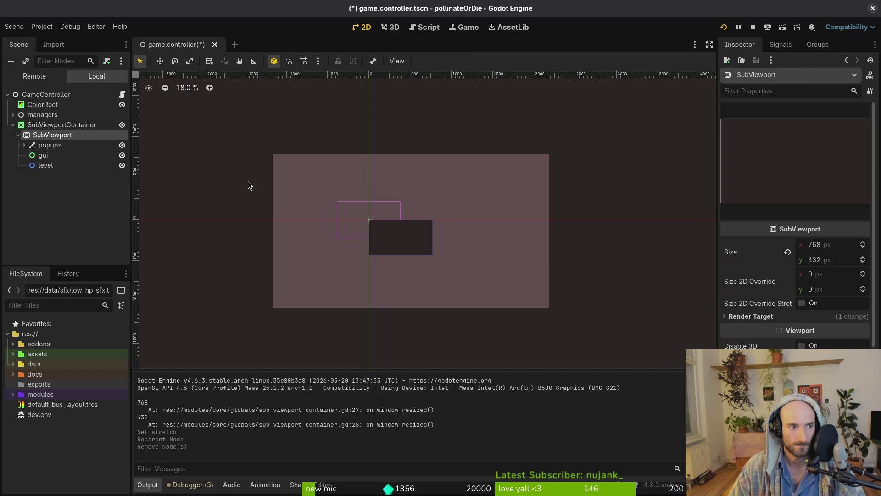
Inspect the SubViewport's Render Target and GUI settings and its popups layer
{"action": "left_click", "coordinate": [826, 316]}
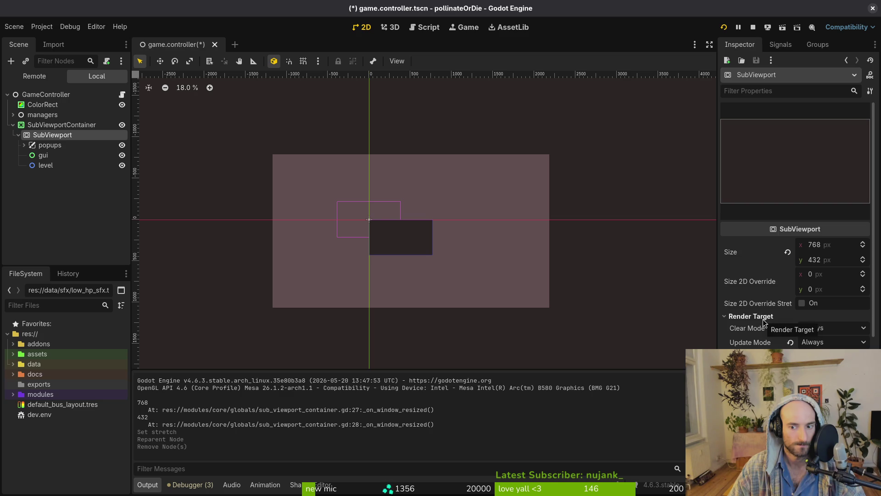
{"action": "left_click", "coordinate": [790, 316]}
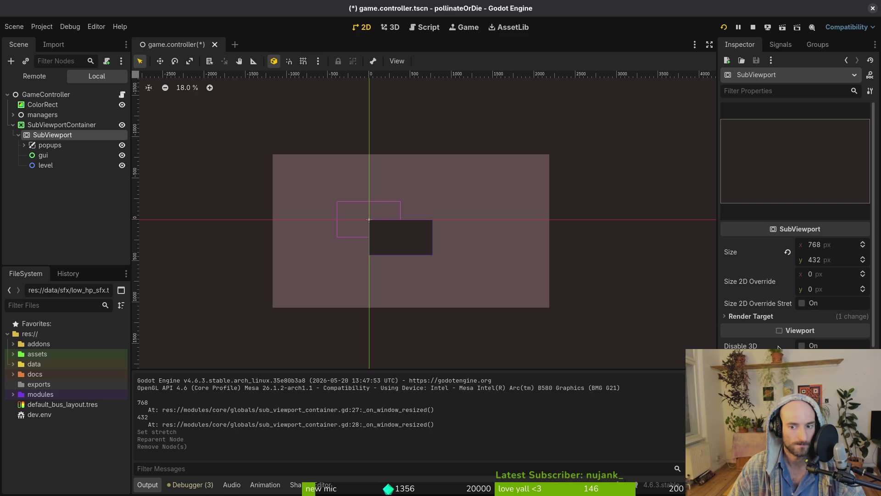
{"action": "scroll", "coordinate": [753, 316], "scroll_direction": "down", "scroll_amount": 5}
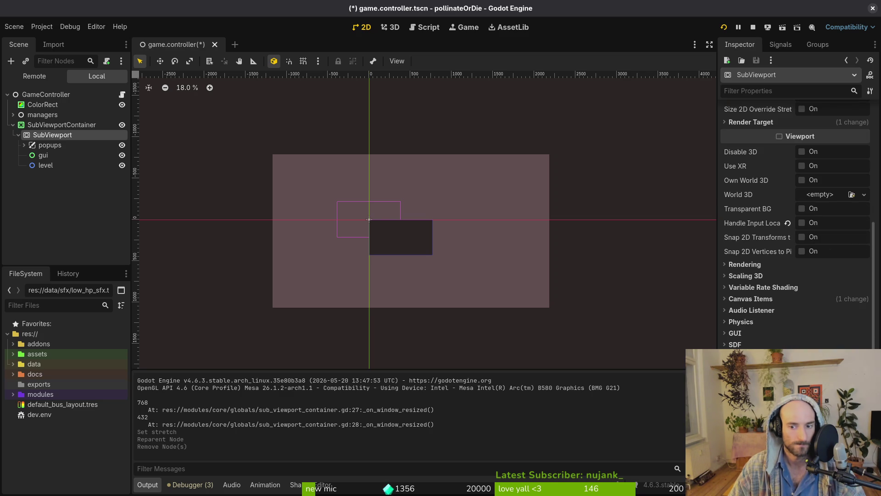
{"action": "left_click", "coordinate": [744, 334]}
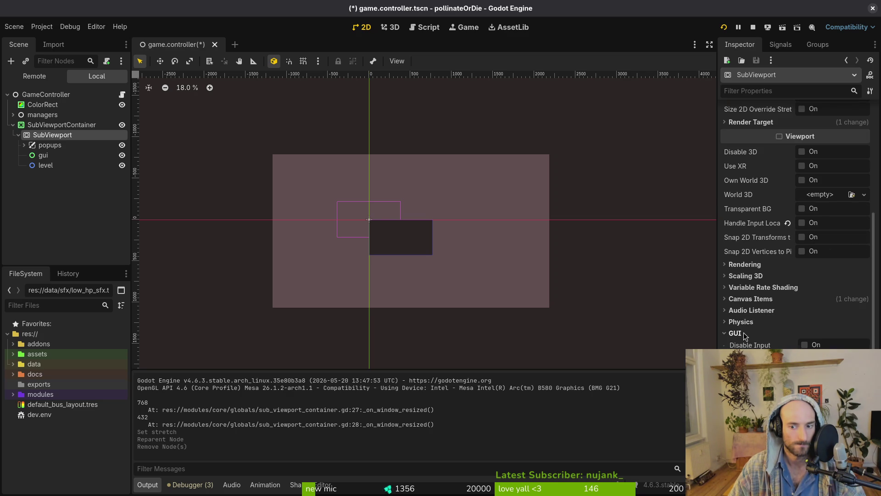
{"action": "left_click", "coordinate": [73, 148]}
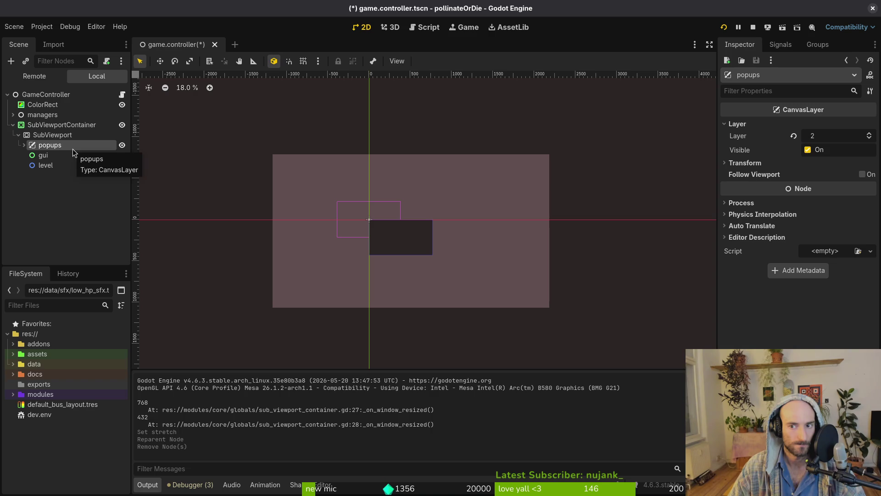
{"action": "left_click", "coordinate": [52, 135]}
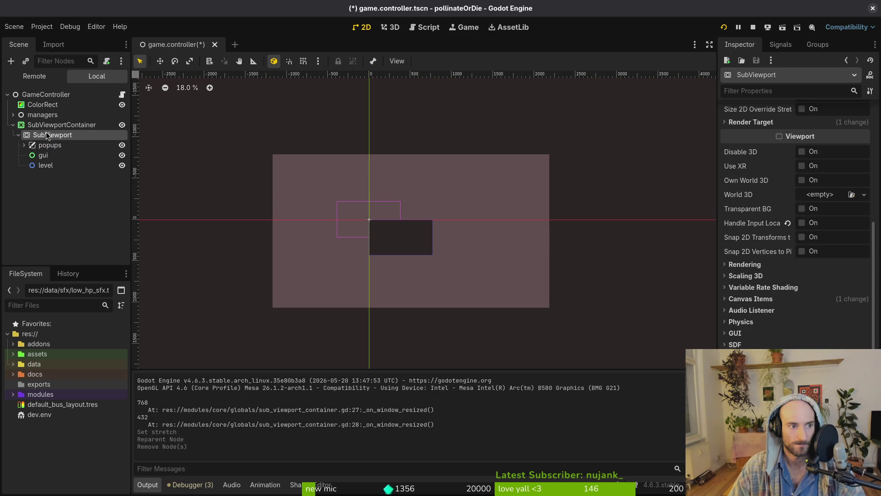
Give the SubViewportContainer a Full Rect anchors preset from its Layout settings
{"action": "left_click", "coordinate": [61, 125]}
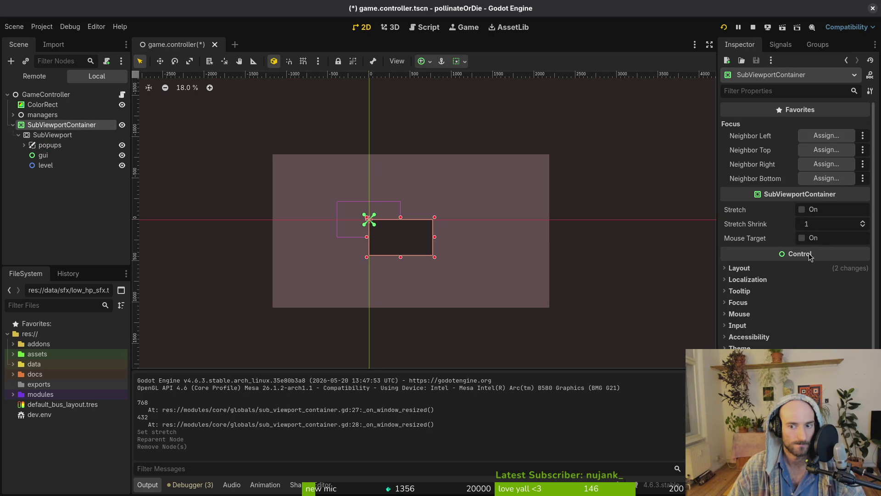
{"action": "left_click", "coordinate": [803, 269]}
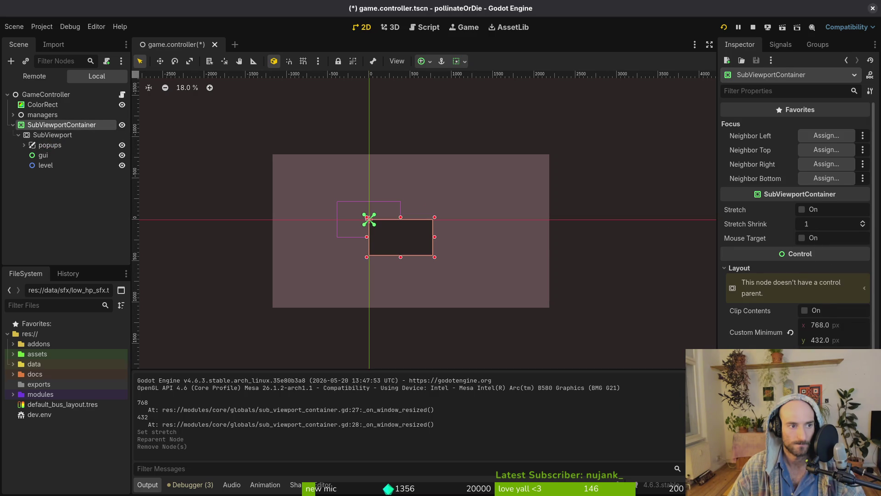
{"action": "left_click", "coordinate": [830, 362]}
{"action": "left_click", "coordinate": [835, 315]}
Save game.controller.tscn, run the game, enlarge its window to check scaling, and close it
{"action": "key", "text": "ctrl+s"}
{"action": "left_click", "coordinate": [750, 28]}
{"action": "left_click", "coordinate": [723, 28]}
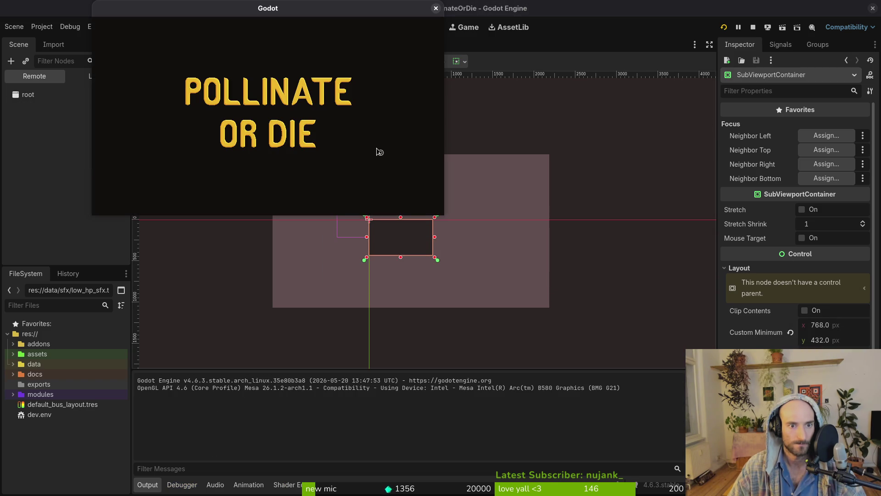
{"action": "mouse_move", "coordinate": [445, 212]}
{"action": "left_mouse_down"}
{"action": "mouse_move", "coordinate": [669, 335]}
{"action": "mouse_move", "coordinate": [485, 275]}
{"action": "mouse_move", "coordinate": [753, 374]}
{"action": "mouse_move", "coordinate": [816, 435]}
{"action": "mouse_move", "coordinate": [443, 173]}
{"action": "mouse_move", "coordinate": [123, 135]}
{"action": "left_mouse_up"}
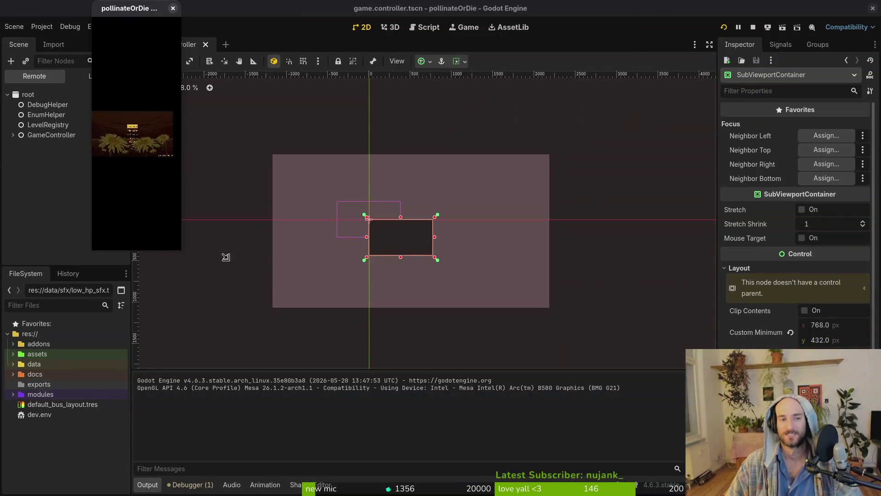
{"action": "left_click", "coordinate": [113, 9]}
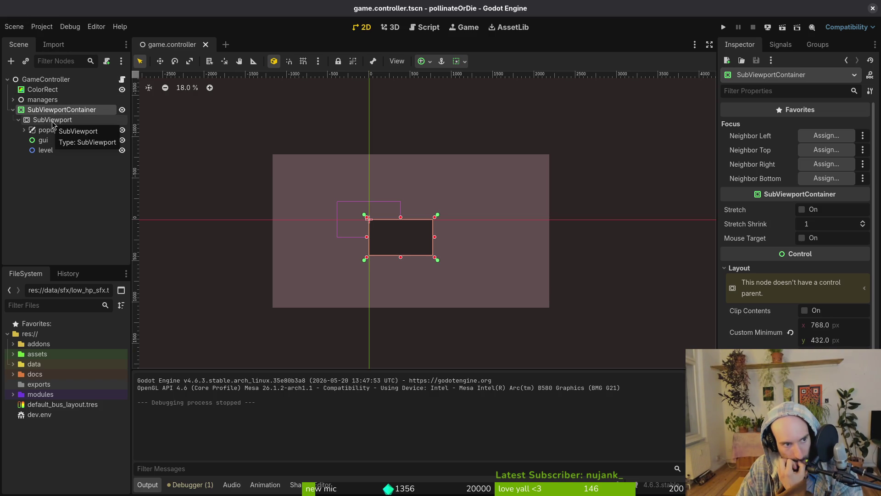
Check the SubViewport, attach a new sub_viewport_container.gd to SubViewportContainer, save, and switch to Neovim
{"action": "left_click", "coordinate": [53, 121]}
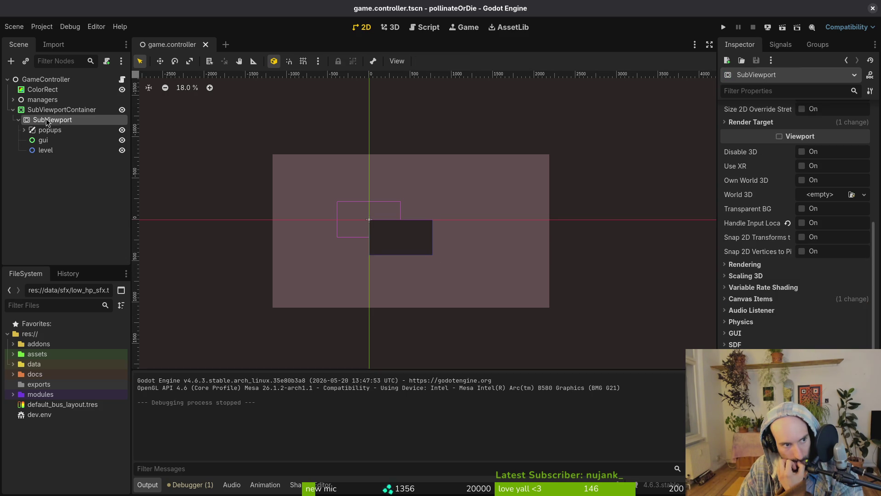
{"action": "scroll", "coordinate": [791, 232], "scroll_direction": "up", "scroll_amount": 5}
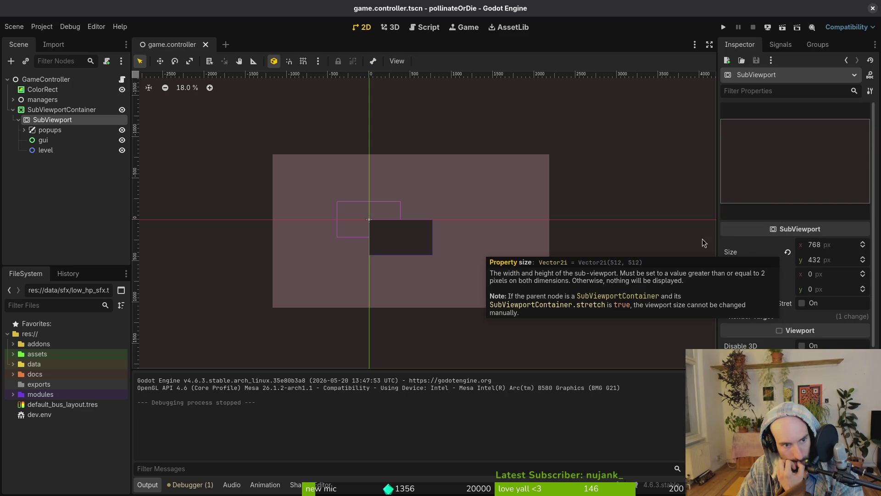
{"action": "left_click", "coordinate": [82, 110]}
{"action": "right_click", "coordinate": [83, 110]}
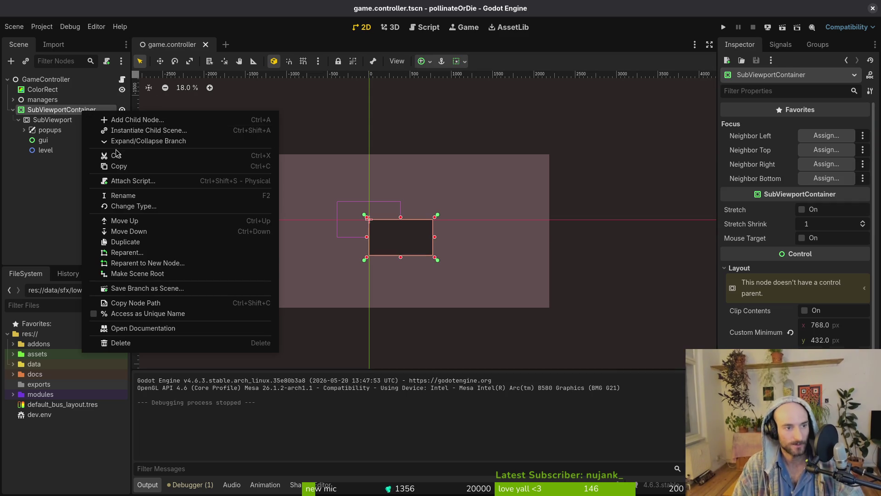
{"action": "left_click", "coordinate": [169, 181]}
{"action": "left_click", "coordinate": [483, 318]}
{"action": "key", "text": "ctrl+s"}
{"action": "key", "text": "alt+Tab"}
Change line 1 to 'extends SubViewportContainer' using completion and write the file
{"action": "left_click", "coordinate": [105, 6]}
{"action": "key", "text": "c"}
{"action": "key", "text": "i"}
{"action": "key", "text": "w"}
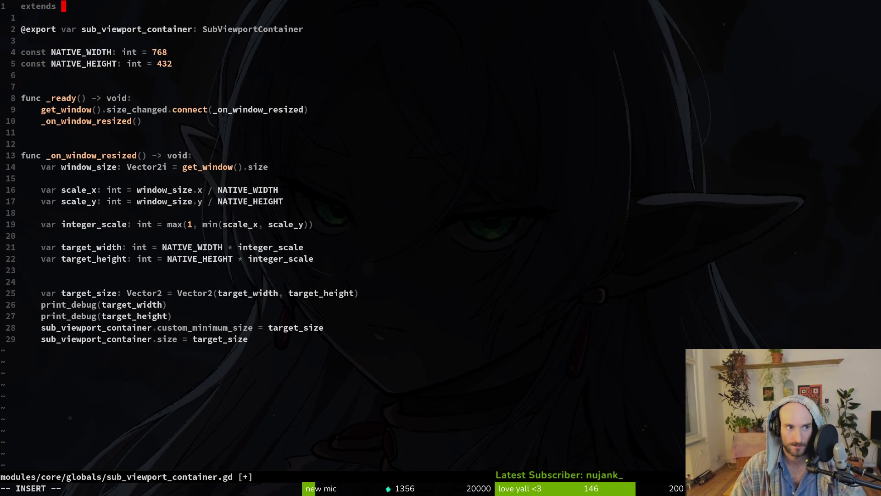
{"action": "type", "text": "Sub"}
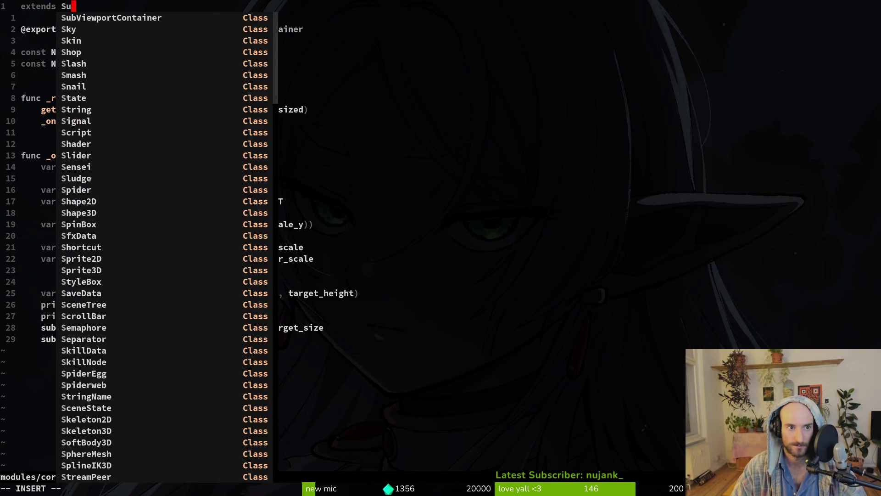
{"action": "key", "text": "Down"}
{"action": "key", "text": "Down"}
{"action": "key", "text": "Return"}
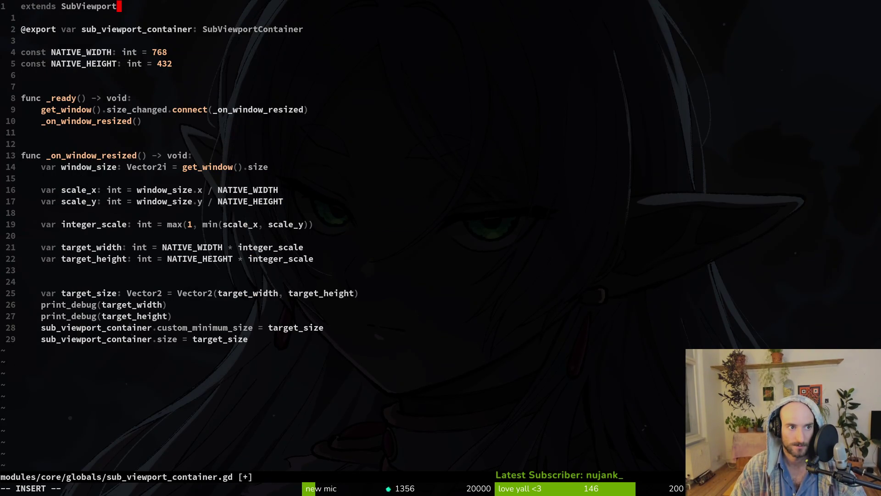
{"action": "type", "text": "Container"}
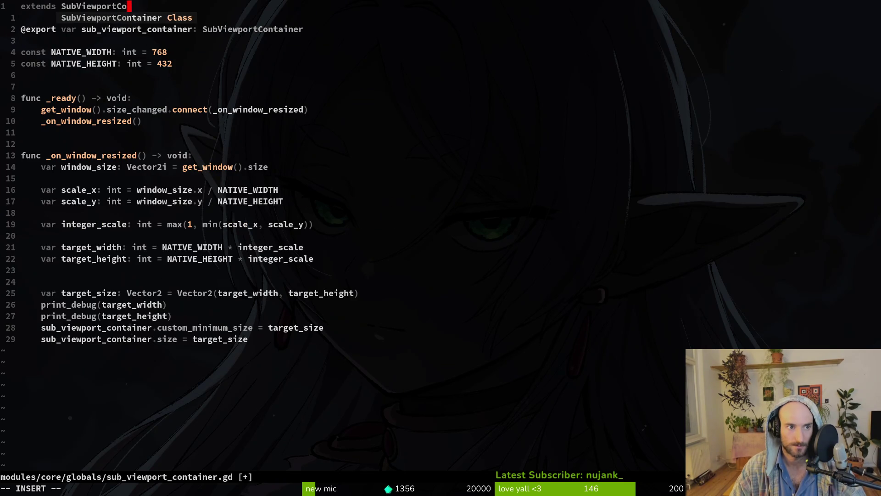
{"action": "key", "text": "Escape"}
{"action": "type", "text": ":write"}
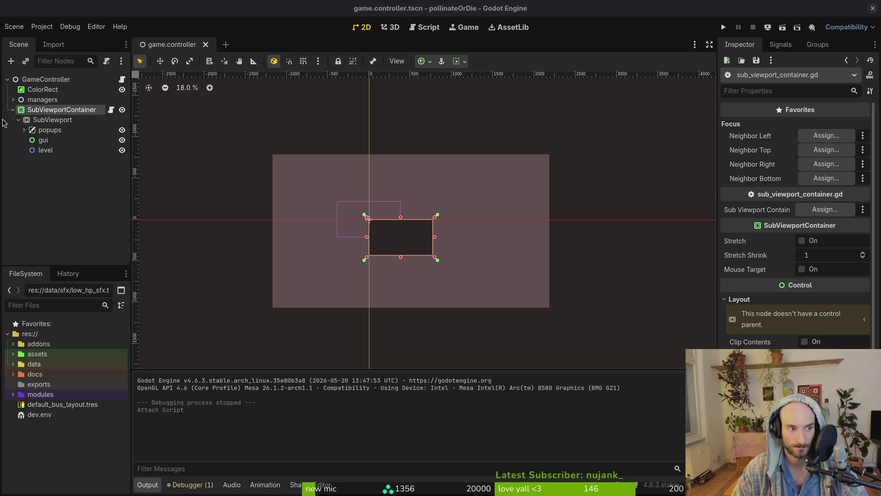
{"action": "left_click", "coordinate": [33, 121]}
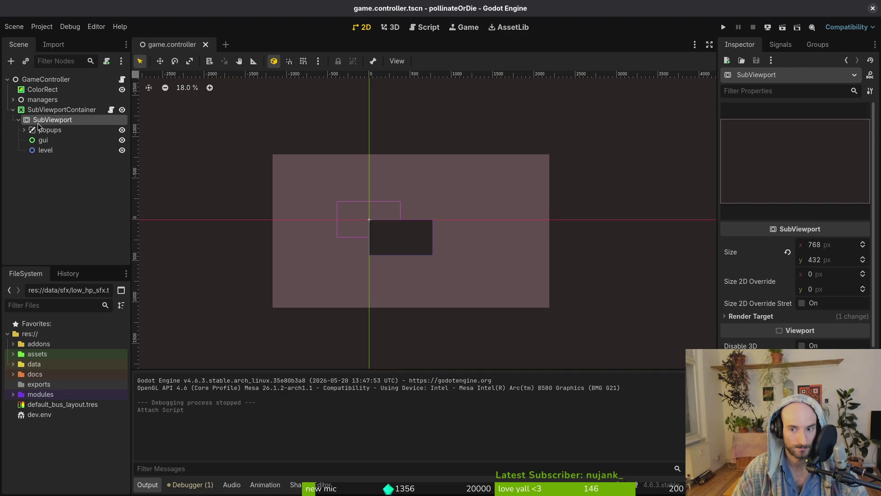
{"action": "left_click", "coordinate": [65, 110]}
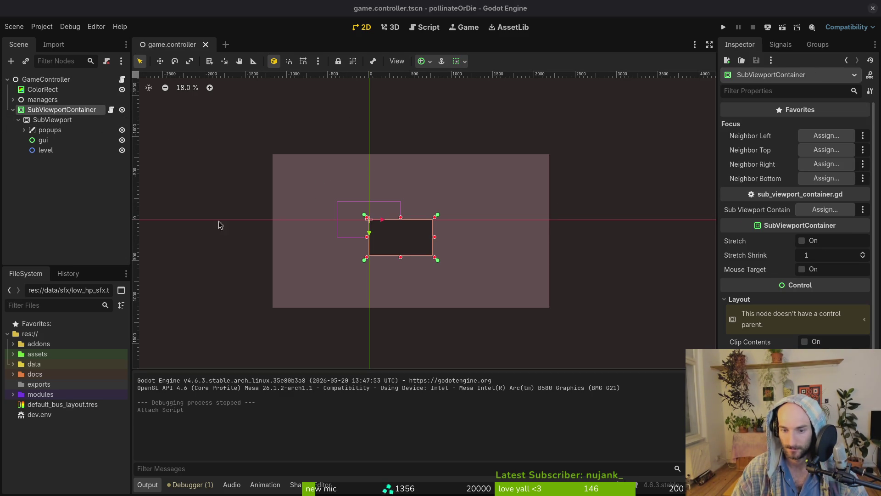
{"action": "left_click", "coordinate": [67, 179]}
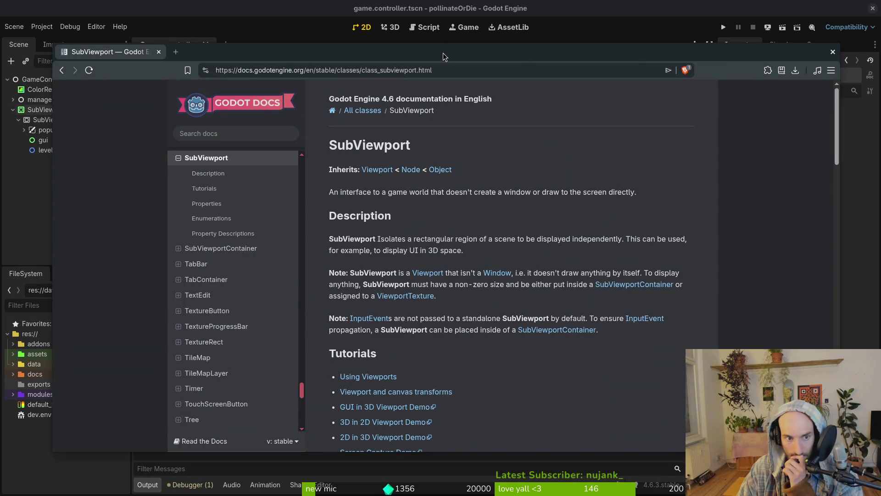
Open the SubViewportContainer class reference, maximize the browser, and scroll to the stretch and stretch_shrink descriptions
{"action": "left_click", "coordinate": [221, 249]}
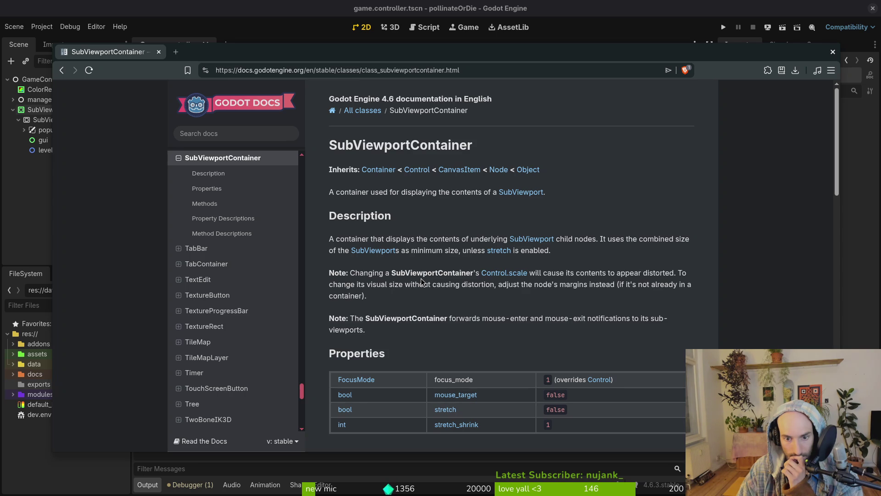
{"action": "double_click", "coordinate": [367, 52]}
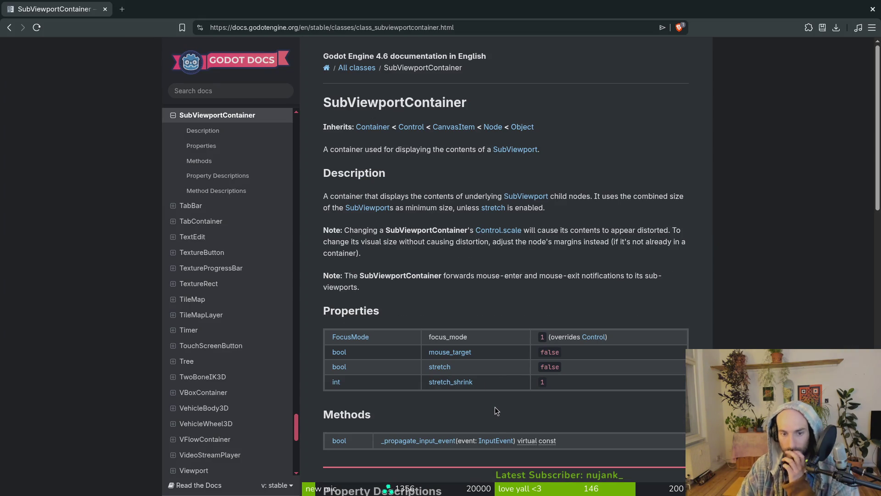
{"action": "scroll", "coordinate": [497, 395], "scroll_direction": "down", "scroll_amount": 6}
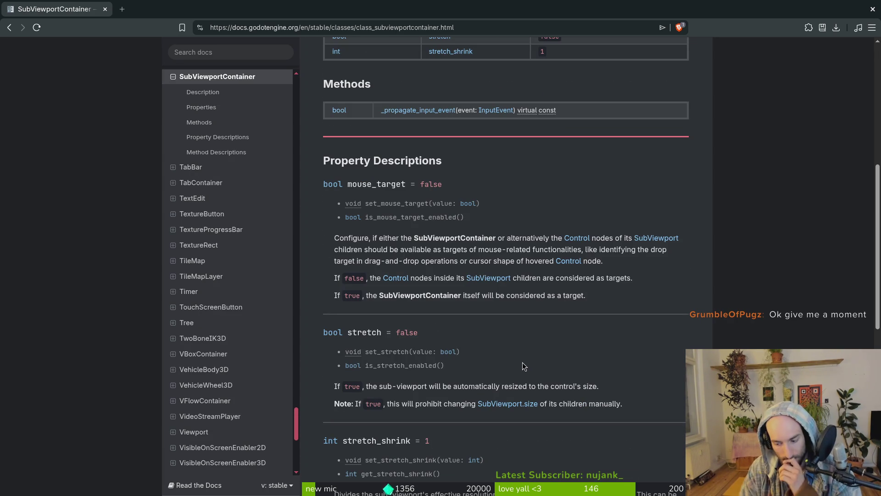
{"action": "scroll", "coordinate": [523, 358], "scroll_direction": "down", "scroll_amount": 2}
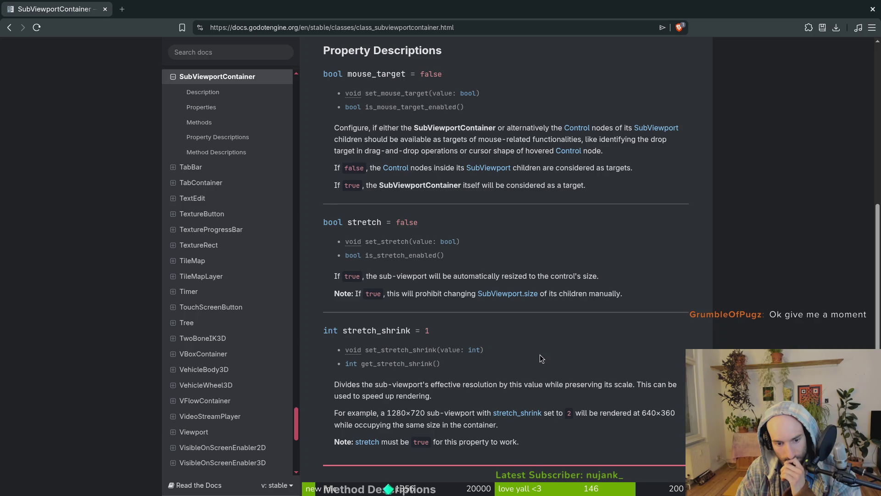
{"action": "scroll", "coordinate": [543, 357], "scroll_direction": "down", "scroll_amount": 2}
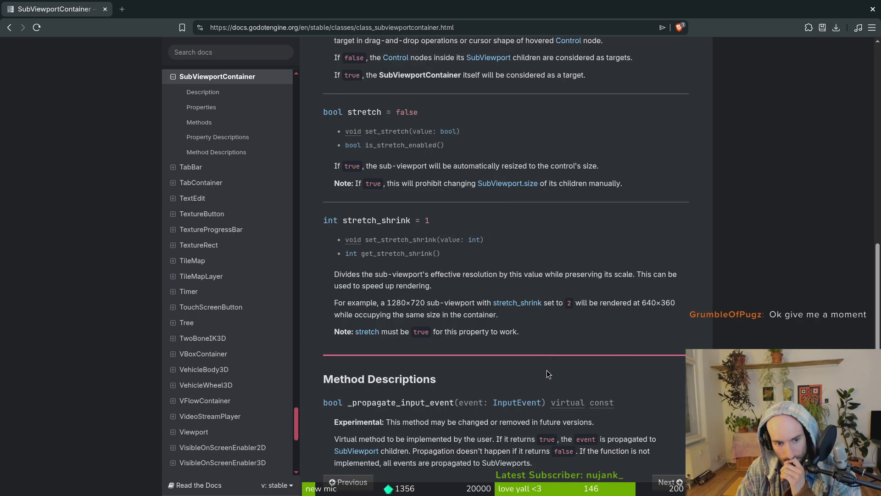
{"action": "scroll", "coordinate": [548, 370], "scroll_direction": "down", "scroll_amount": 1}
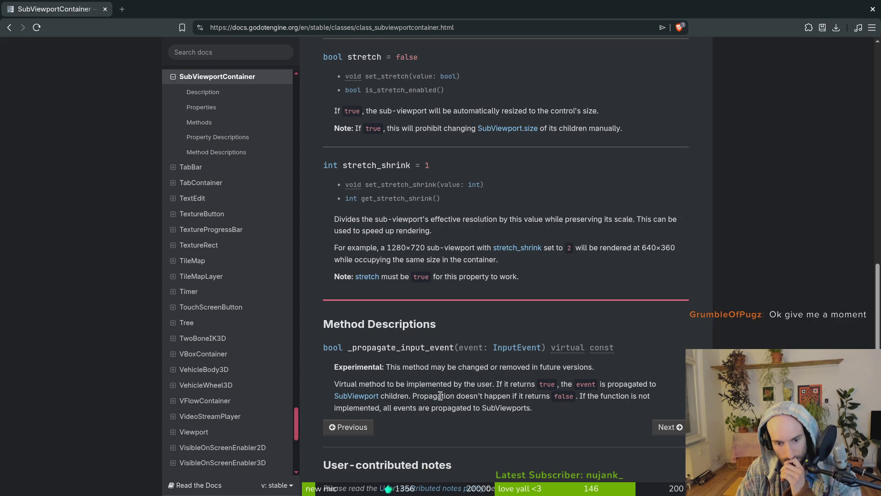
{"action": "scroll", "coordinate": [462, 418], "scroll_direction": "down", "scroll_amount": 4}
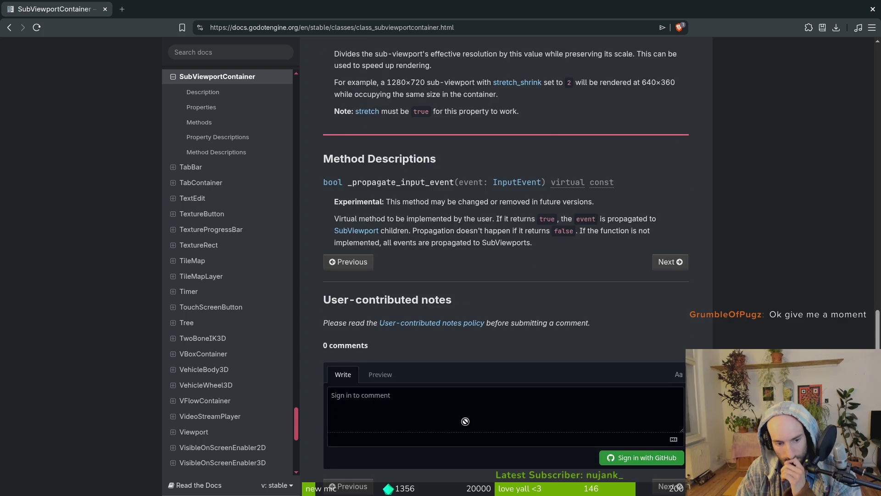
{"action": "scroll", "coordinate": [469, 396], "scroll_direction": "up", "scroll_amount": 7}
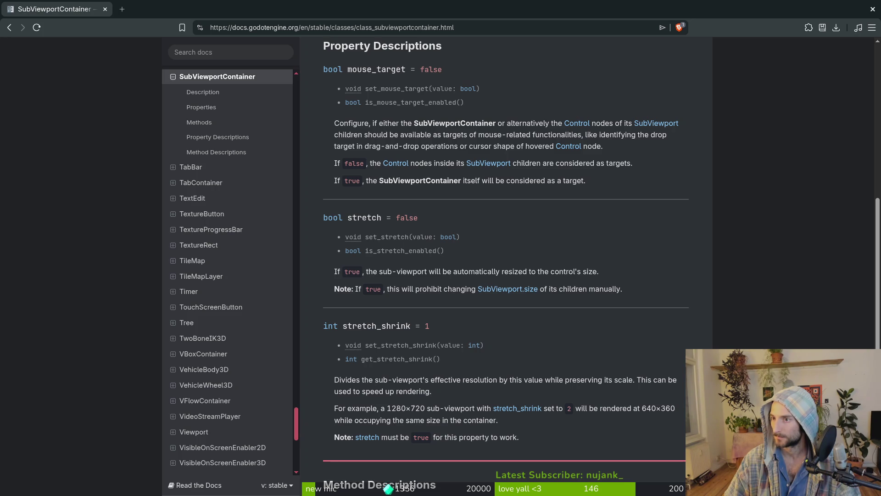
Switch back to the Godot editor
{"action": "key", "text": "alt+Tab"}
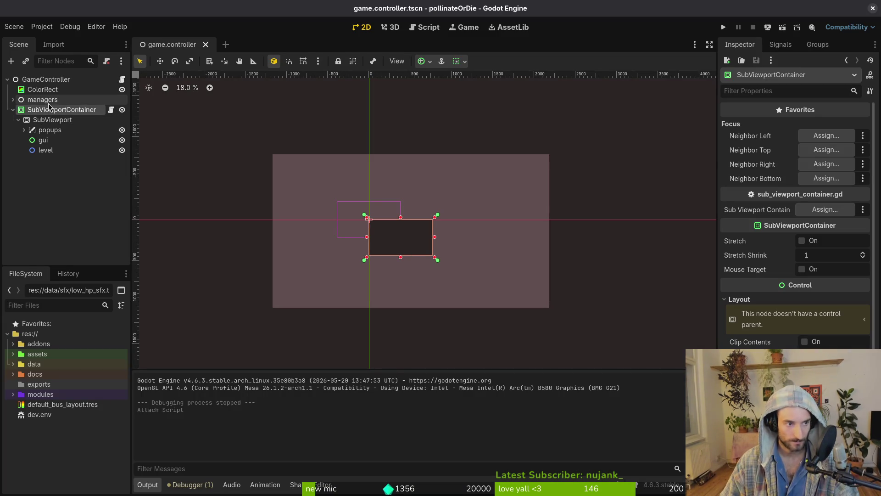
Undo and redo the script attachment, glance at the script in Neovim, and select GameController
{"action": "key", "text": "ctrl+z"}
{"action": "key", "text": "ctrl+shift+z"}
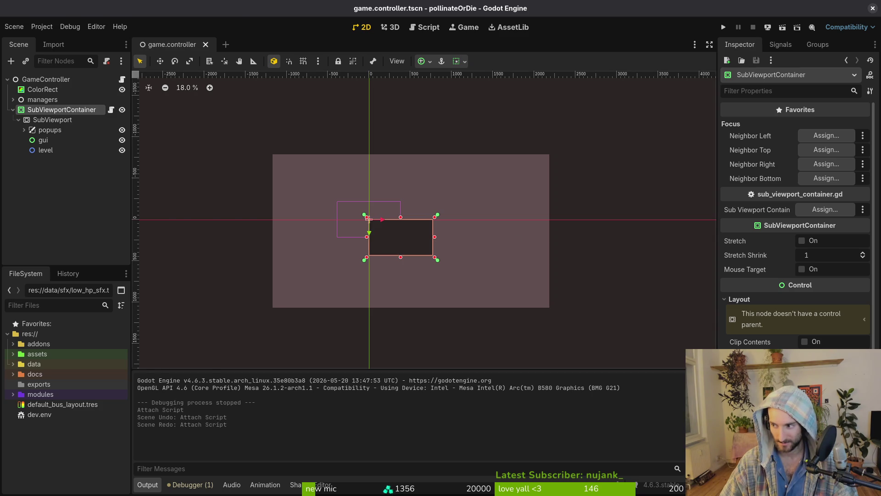
{"action": "key", "text": "alt+Tab"}
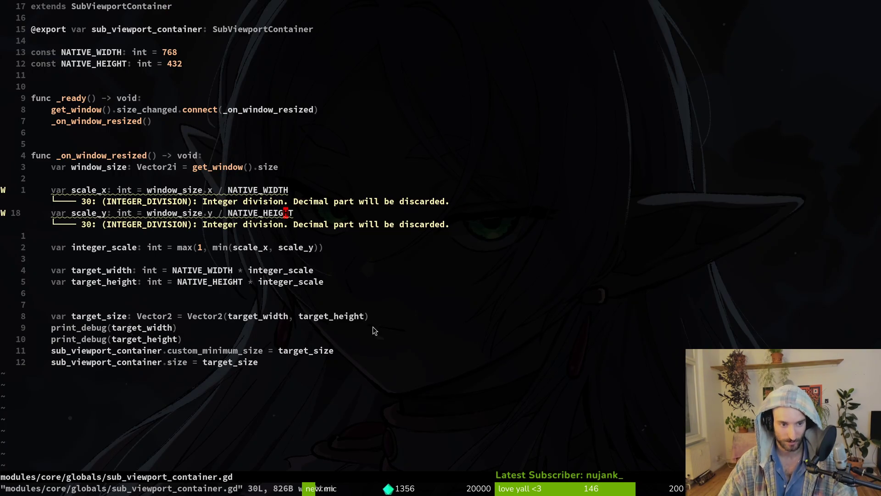
{"action": "key", "text": "alt+Tab"}
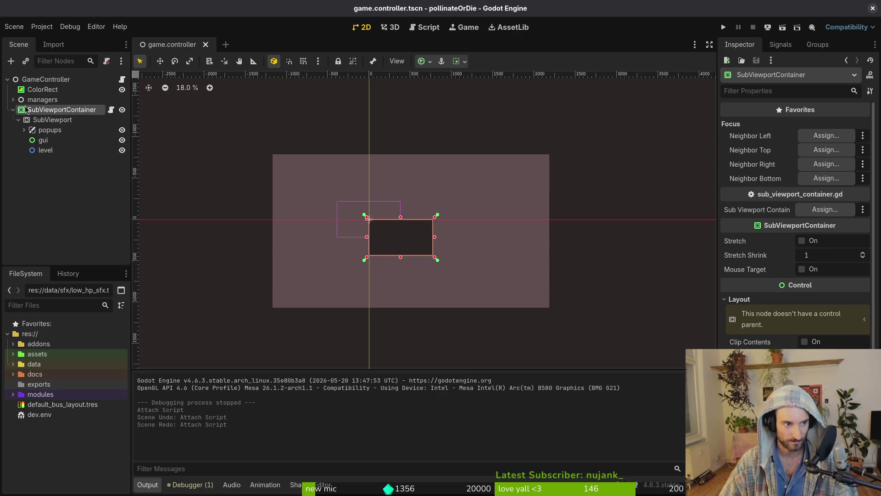
{"action": "left_click", "coordinate": [42, 80]}
Add a CenterContainer child node under GameController
{"action": "key", "text": "ctrl+a"}
{"action": "type", "text": "col"}
{"action": "key", "text": "BackSpace"}
{"action": "key", "text": "BackSpace"}
{"action": "type", "text": "enter"}
{"action": "key", "text": "Return"}
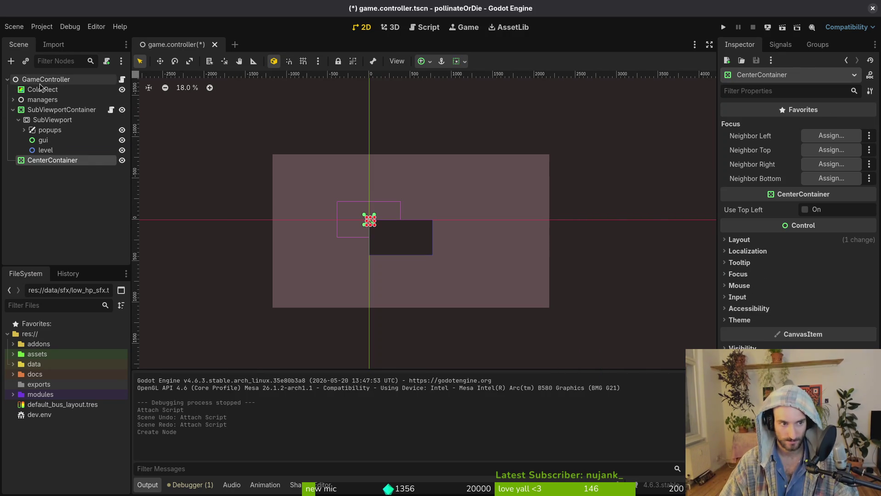
Move CenterContainer above SubViewportContainer and nest SubViewportContainer inside it
{"action": "left_click_drag", "start_coordinate": [46, 160], "coordinate": [50, 109]}
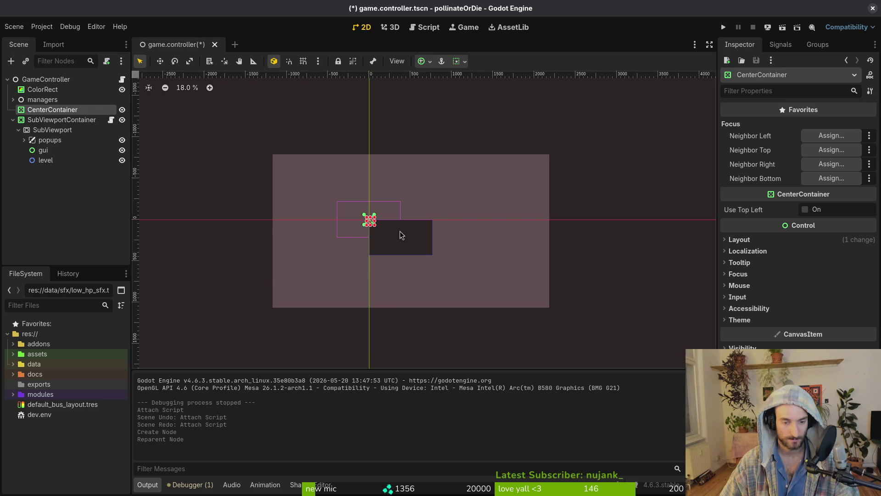
{"action": "scroll", "coordinate": [331, 223], "scroll_direction": "left", "scroll_amount": 1}
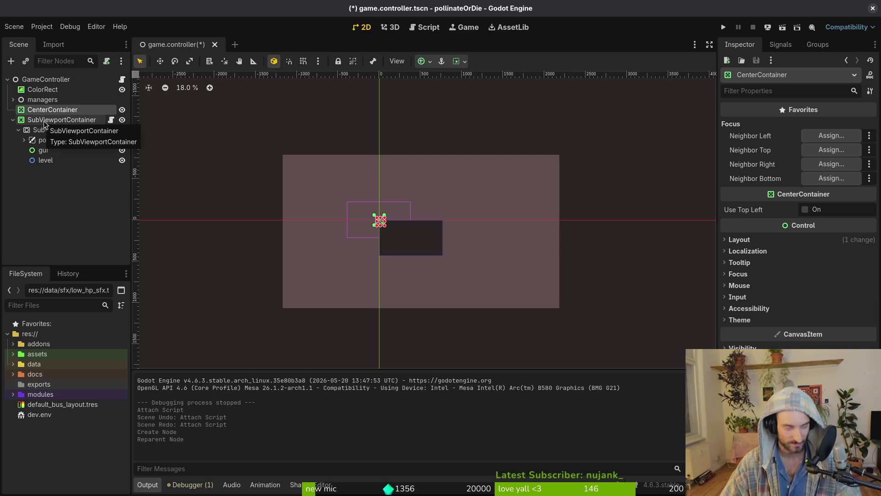
{"action": "left_click_drag", "start_coordinate": [34, 120], "coordinate": [48, 111]}
Move sub_viewport_container.gd from SubViewportContainer onto CenterContainer and save the scene
{"action": "right_click", "coordinate": [90, 122]}
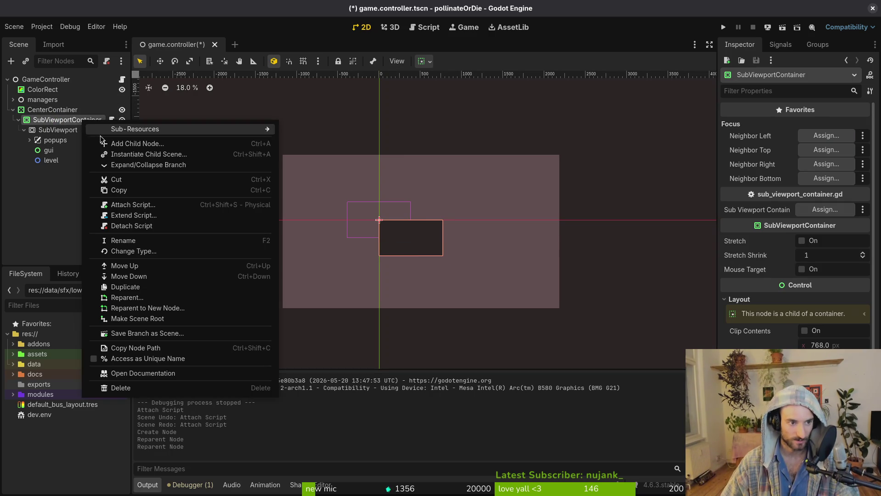
{"action": "left_click", "coordinate": [133, 226]}
{"action": "left_click", "coordinate": [50, 110]}
{"action": "right_click", "coordinate": [52, 110]}
{"action": "left_click", "coordinate": [105, 179]}
{"action": "left_click", "coordinate": [541, 237]}
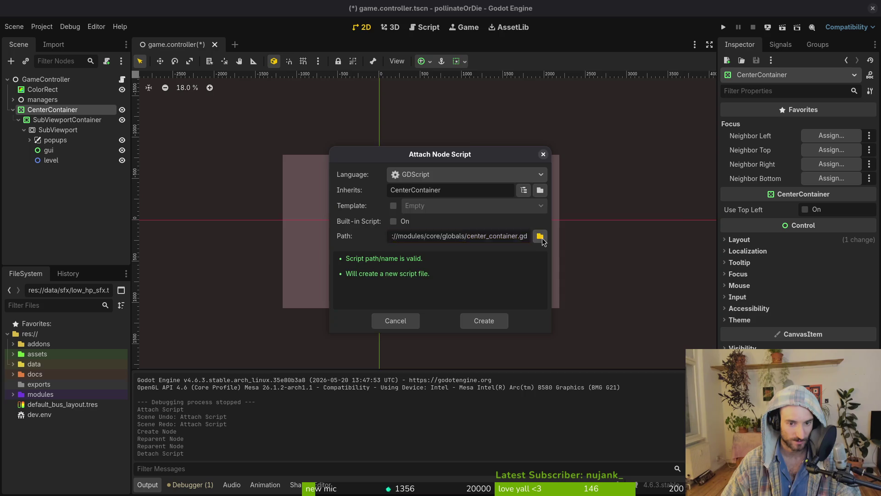
{"action": "left_click", "coordinate": [486, 149]}
{"action": "left_click", "coordinate": [528, 394]}
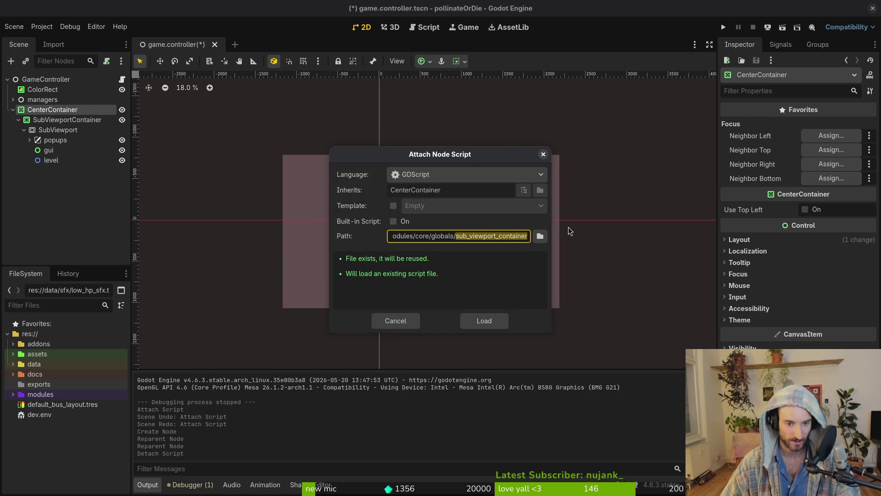
{"action": "left_click", "coordinate": [484, 320]}
{"action": "key", "text": "ctrl+s"}
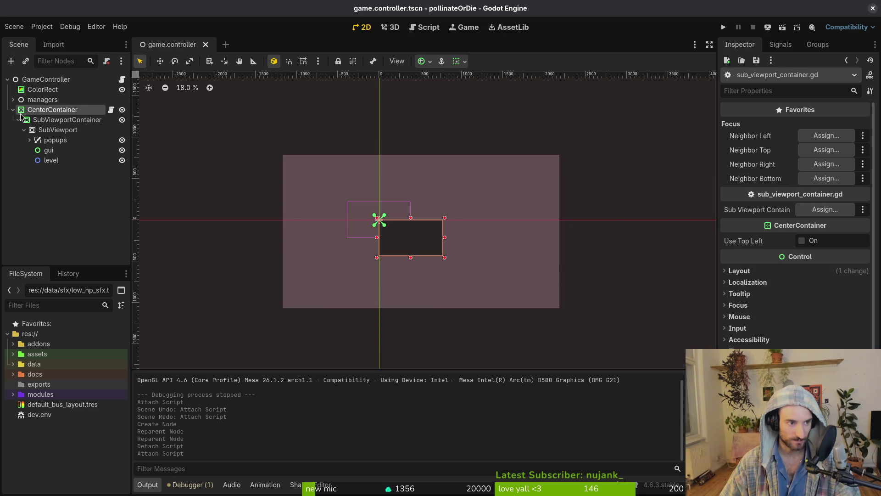
Set CenterContainer's anchor preset to fill the whole window and run the game
{"action": "left_click", "coordinate": [739, 271]}
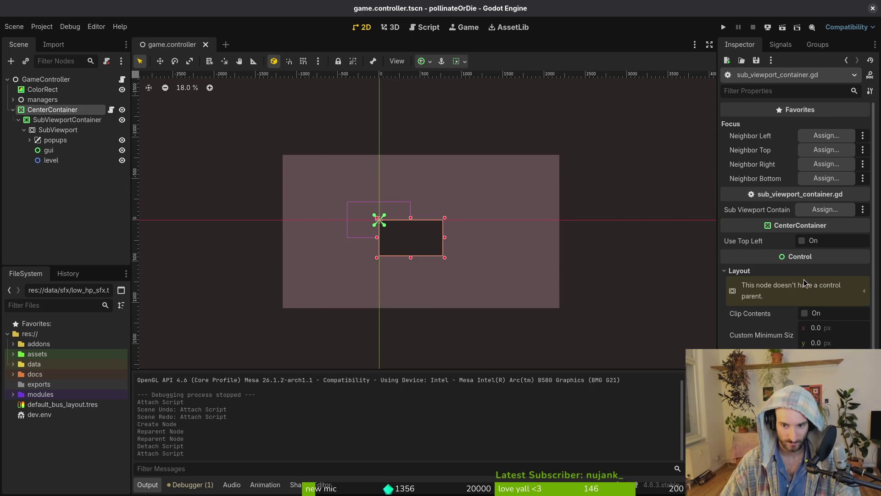
{"action": "left_click", "coordinate": [836, 361]}
{"action": "left_click", "coordinate": [831, 315]}
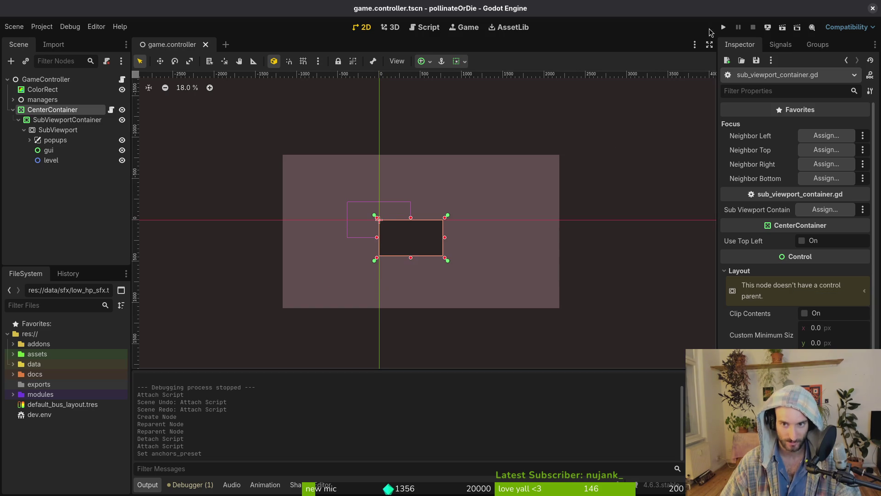
{"action": "key", "text": "F5"}
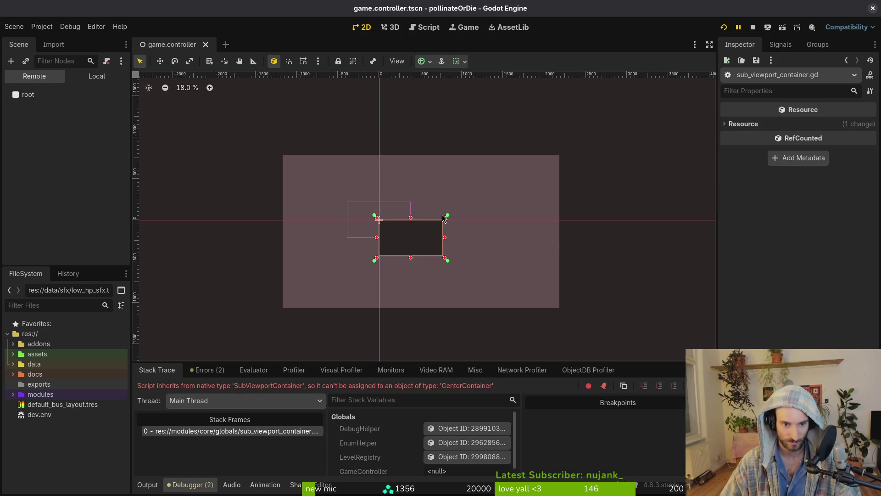
Stop the failed run from the Local scene tree and select SubViewportContainer
{"action": "left_click", "coordinate": [90, 77]}
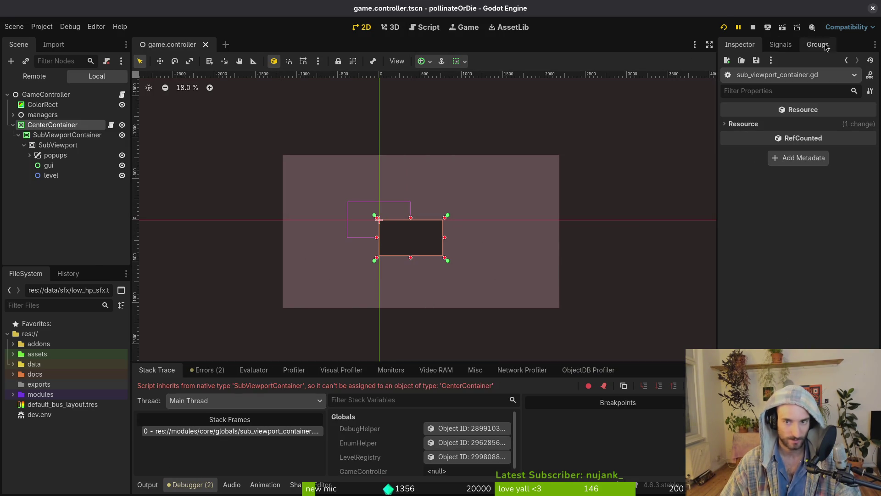
{"action": "left_click", "coordinate": [754, 27]}
{"action": "left_click", "coordinate": [48, 122]}
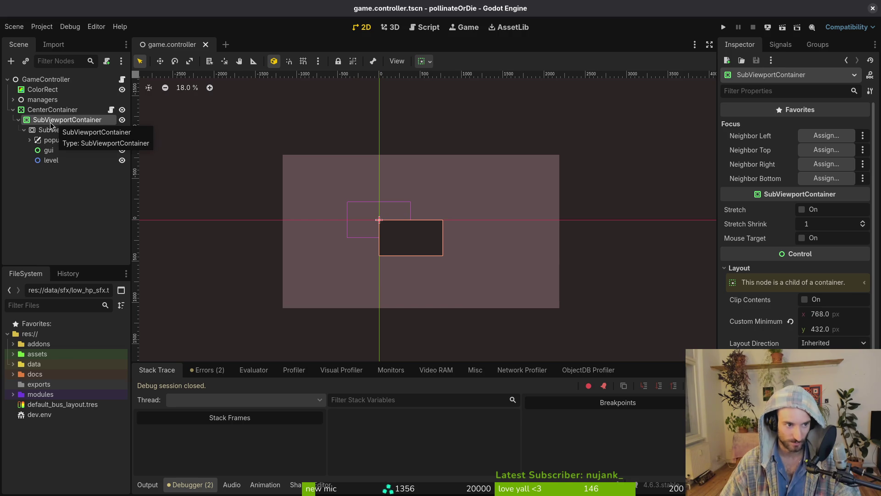
Rename the exported variable in sub_viewport_container.gd to subviewport
{"action": "key", "text": "alt+Tab"}
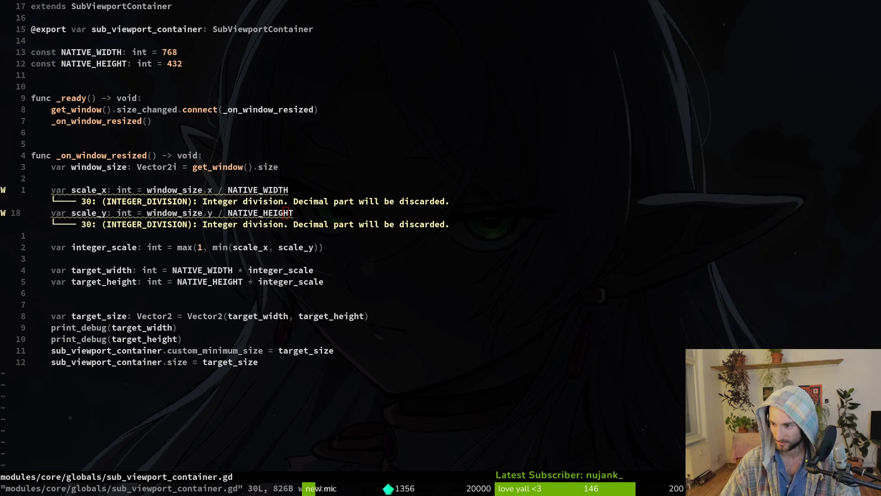
{"action": "key", "text": "k"}
{"action": "key", "text": "braceleft"}
{"action": "key", "text": "braceleft"}
{"action": "type", "text": "kciwsub"}
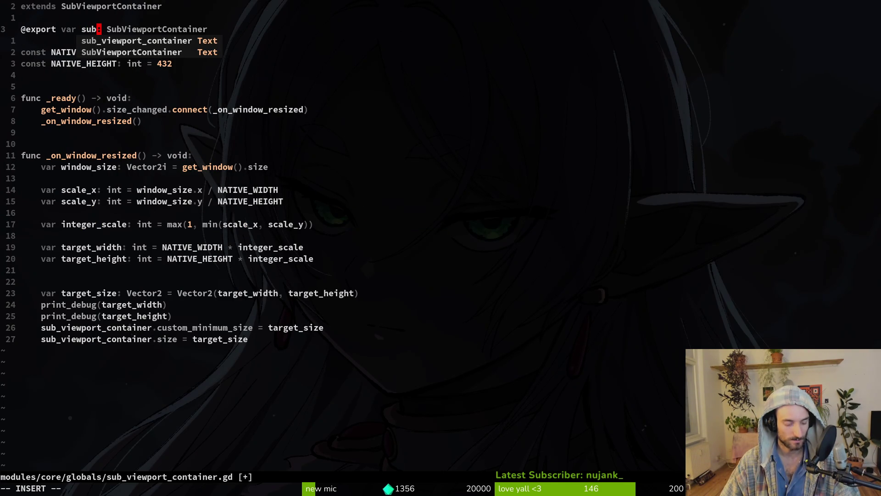
{"action": "type", "text": "viewport"}
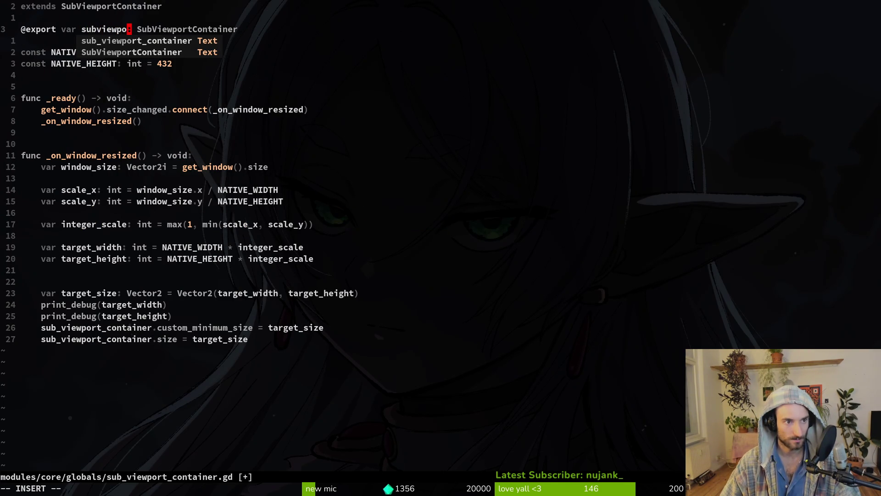
{"action": "key", "text": "Escape"}
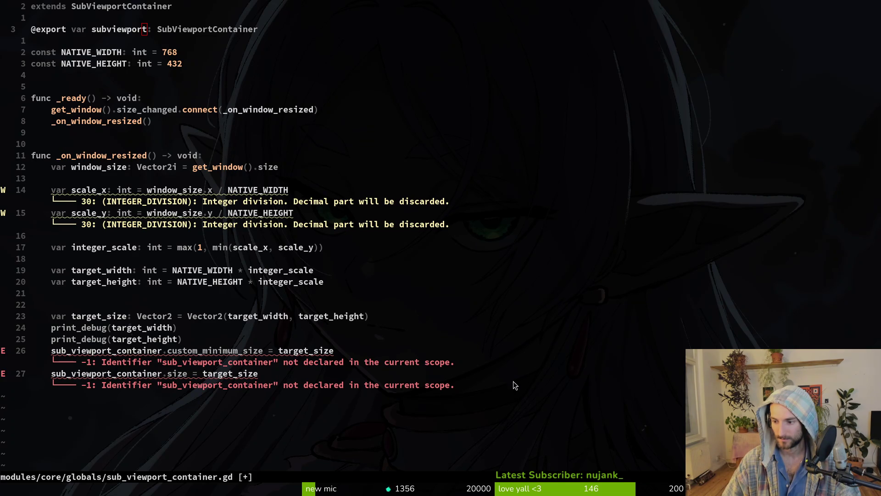
Change the exported variable's type to SubViewport and save the script
{"action": "left_click", "coordinate": [139, 350]}
{"action": "left_click", "coordinate": [211, 29]}
{"action": "type", "text": "ciwsub"}
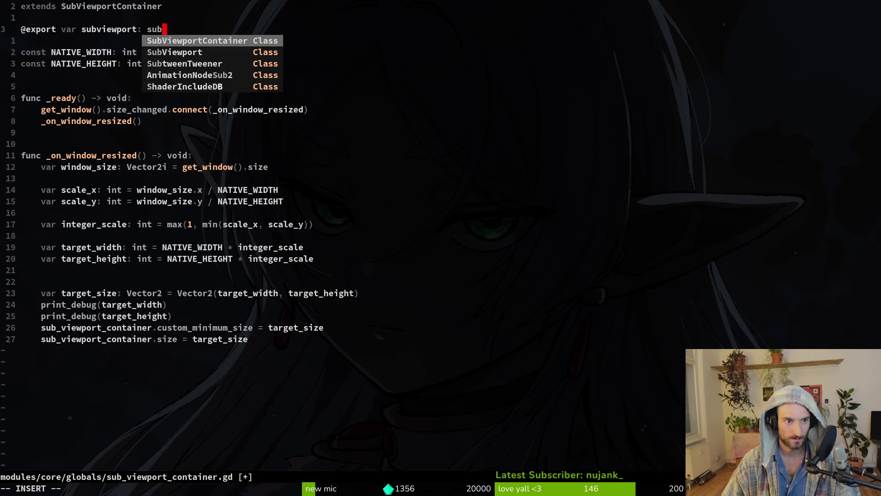
{"action": "key", "text": "ctrl+n"}
{"action": "key", "text": "Escape"}
{"action": "type", "text": ":w"}
{"action": "key", "text": "Return"}
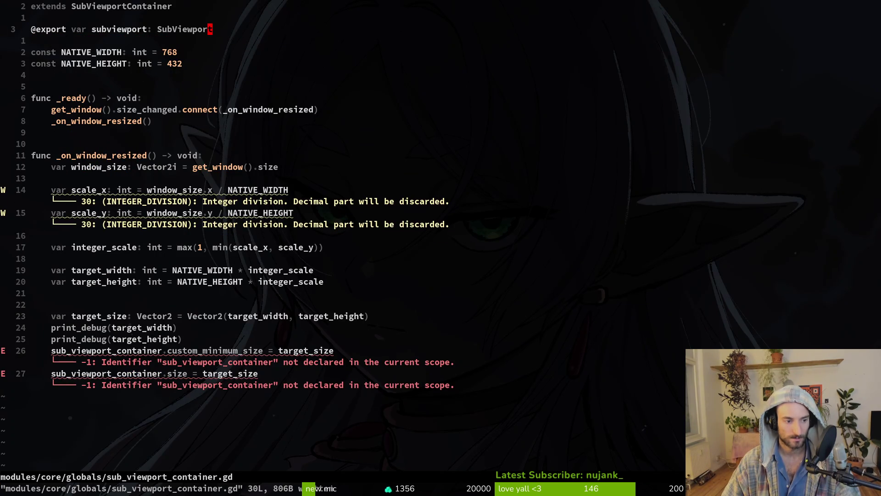
Replace the old variable name with subviewport in the custom_minimum_size lines and save
{"action": "left_click", "coordinate": [210, 350]}
{"action": "type", "text": "B"}
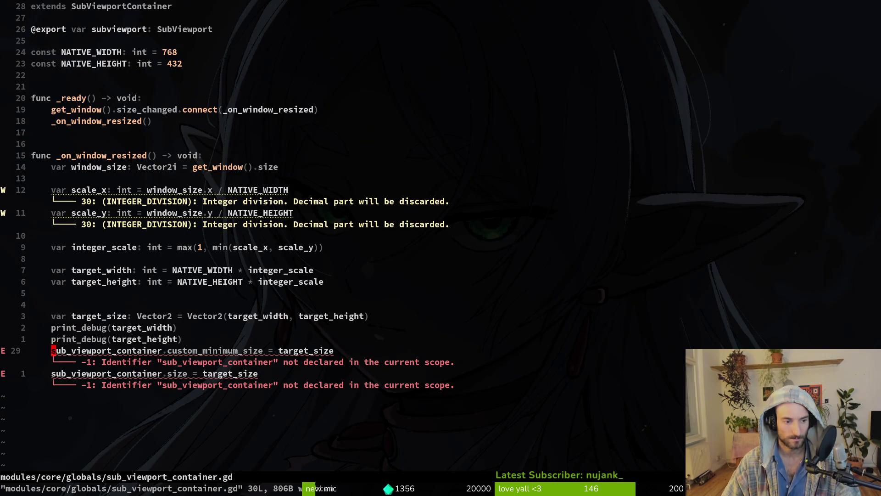
{"action": "type", "text": "ct.sub"}
{"action": "key", "text": "ctrl+n"}
{"action": "key", "text": "Escape"}
{"action": "key", "text": "v"}
{"action": "key", "text": "i"}
{"action": "key", "text": "w"}
{"action": "key", "text": "y"}
{"action": "key", "text": "j"}
{"action": "key", "text": "^"}
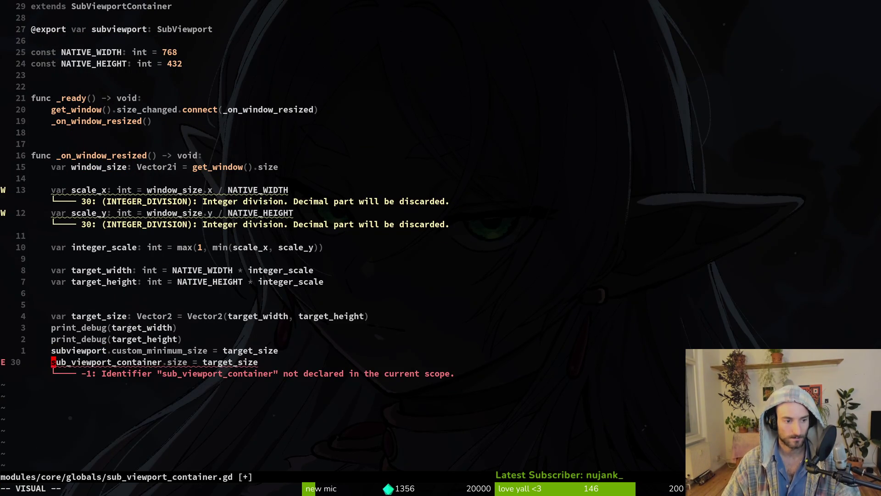
{"action": "key", "text": "c"}
{"action": "key", "text": "t"}
{"action": "key", "text": "."}
{"action": "key", "text": "Escape"}
{"action": "type", "text": "P:w"}
{"action": "key", "text": "Return"}
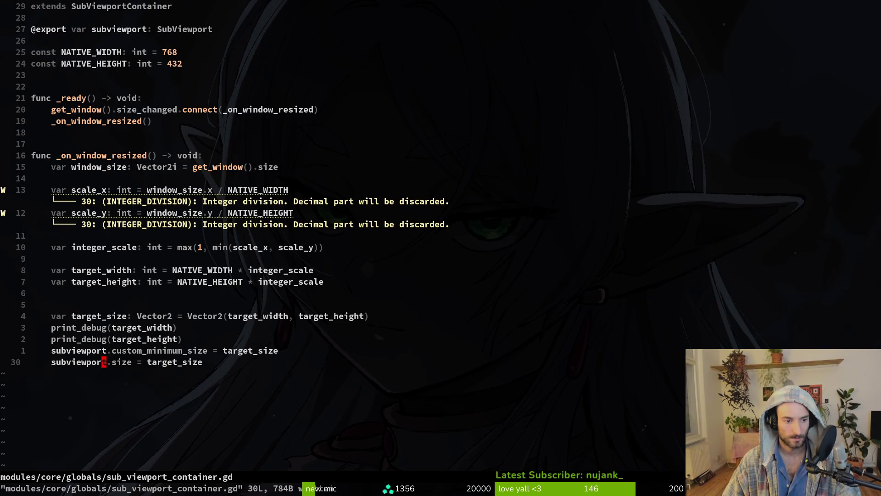
Undo the edits back to the sub_viewport_container export typed SubViewportContainer
{"action": "key", "text": "k"}
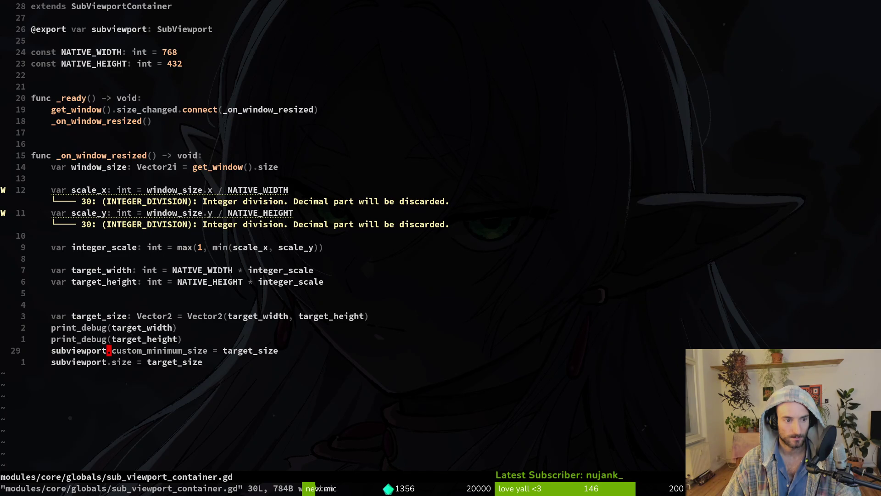
{"action": "key", "text": "a"}
{"action": "key", "text": "Escape"}
{"action": "key", "text": "u"}
{"action": "key", "text": "u"}
{"action": "key", "text": "u"}
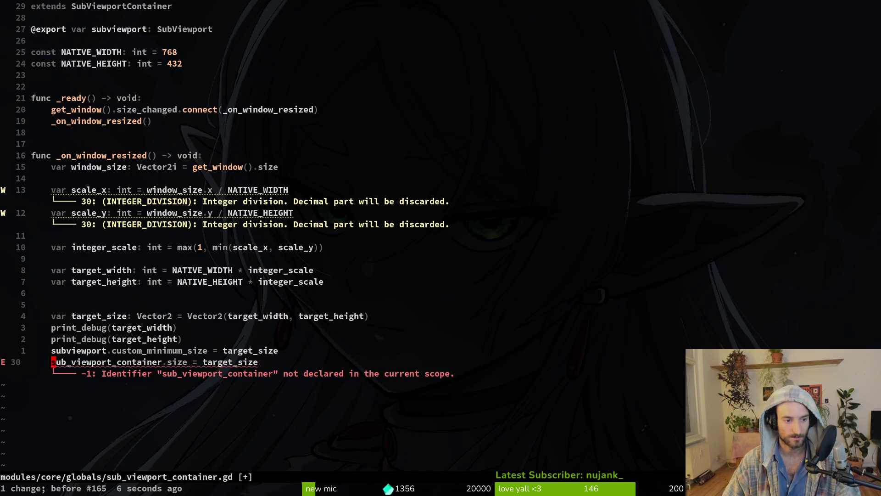
{"action": "type", "text": "u:w"}
{"action": "key", "text": "Return"}
{"action": "type", "text": "bcwsub"}
Keep the sub_viewport_container export, change the base class to 'extends CenterContainer', and save
{"action": "key", "text": "ctrl+n"}
{"action": "key", "text": "Escape"}
{"action": "key", "text": "k"}
{"action": "key", "text": "k"}
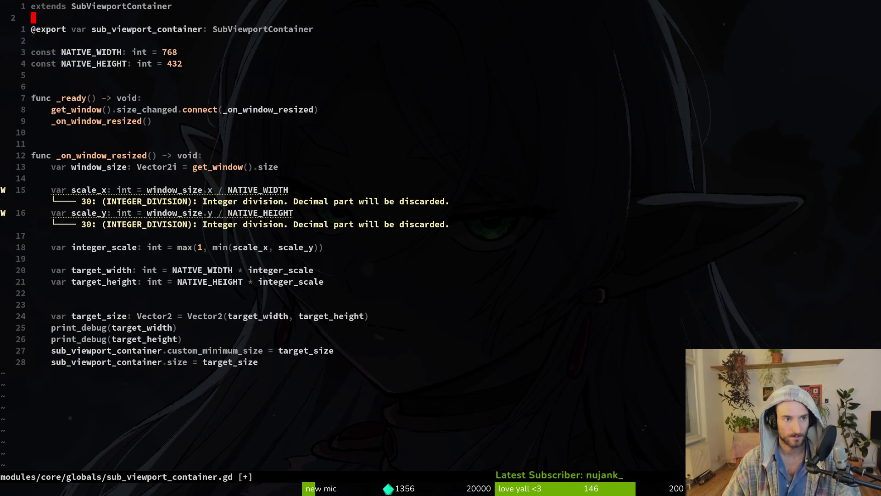
{"action": "type", "text": "bcwCenter"}
{"action": "key", "text": "ctrl+n"}
{"action": "key", "text": "Escape"}
{"action": "type", "text": ":w"}
{"action": "key", "text": "Return"}
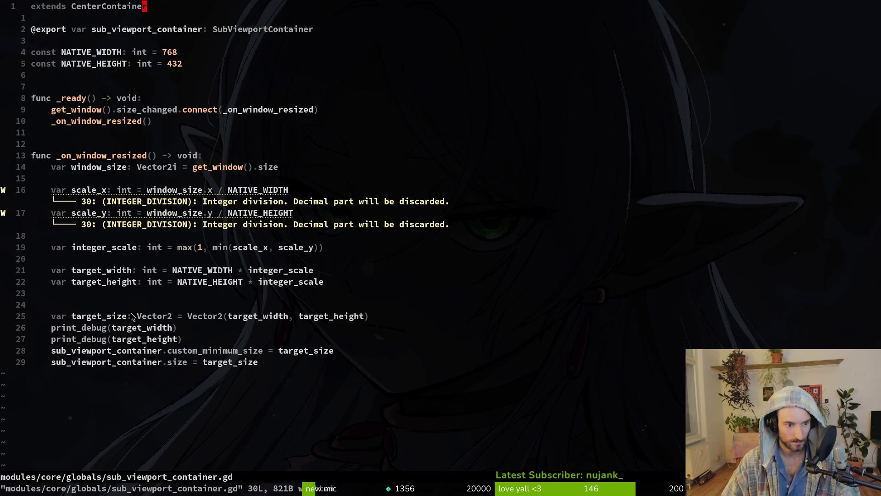
{"action": "left_click", "coordinate": [221, 308]}
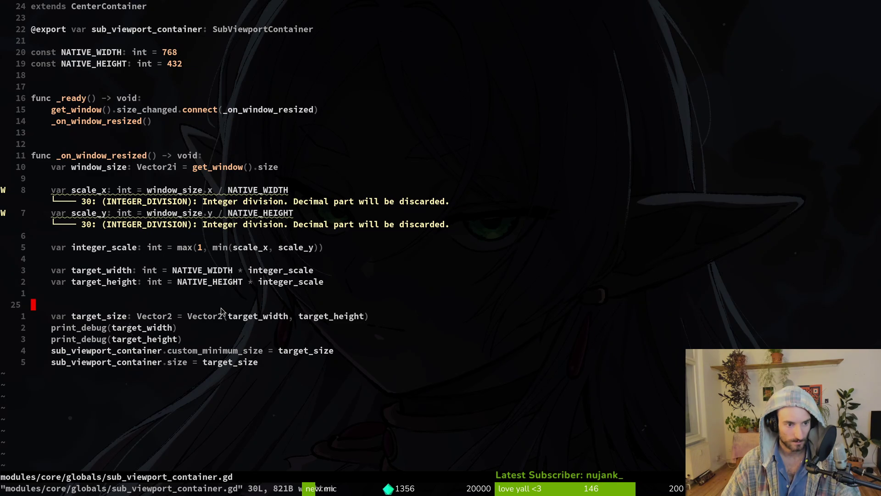
Run the game, assign SubViewportContainer to CenterContainer's Sub Viewport Container property, and rerun with F5
{"action": "key", "text": "alt+Tab"}
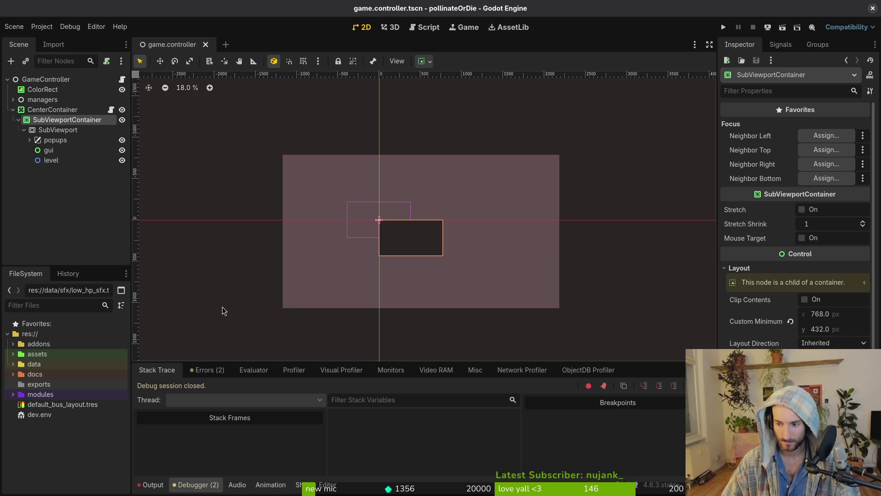
{"action": "left_click", "coordinate": [724, 28]}
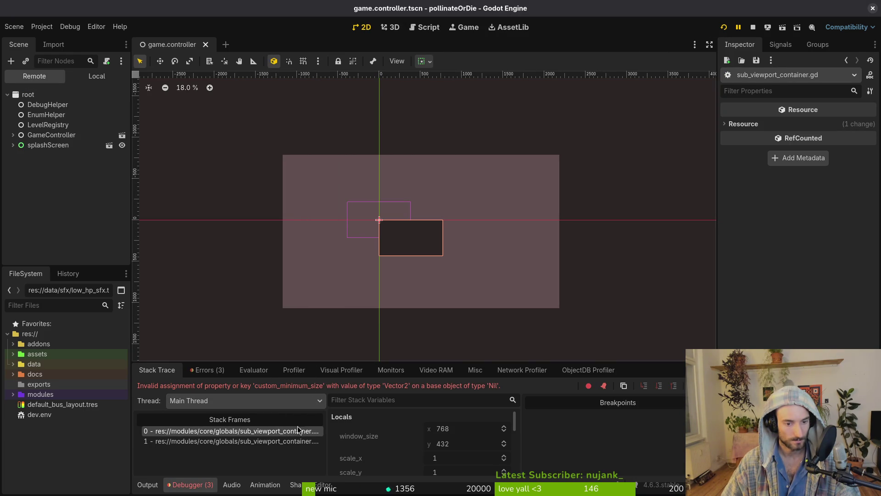
{"action": "left_click", "coordinate": [97, 76]}
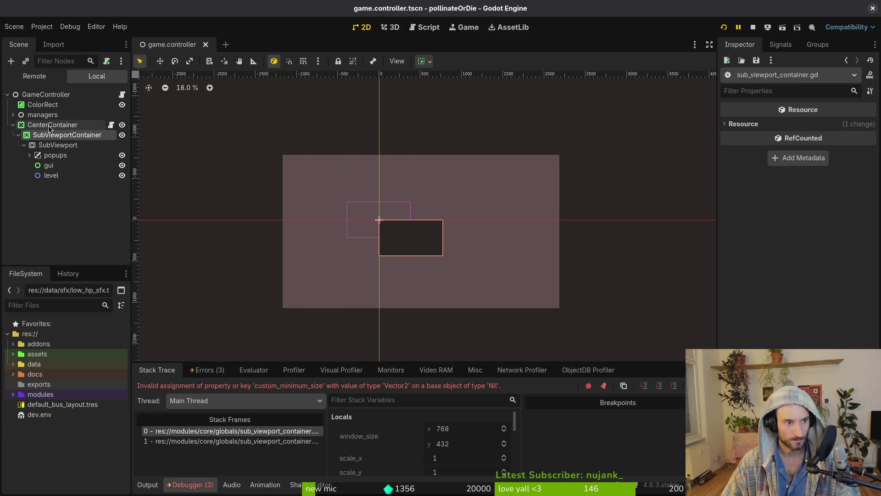
{"action": "left_click", "coordinate": [52, 125]}
{"action": "left_click", "coordinate": [799, 215]}
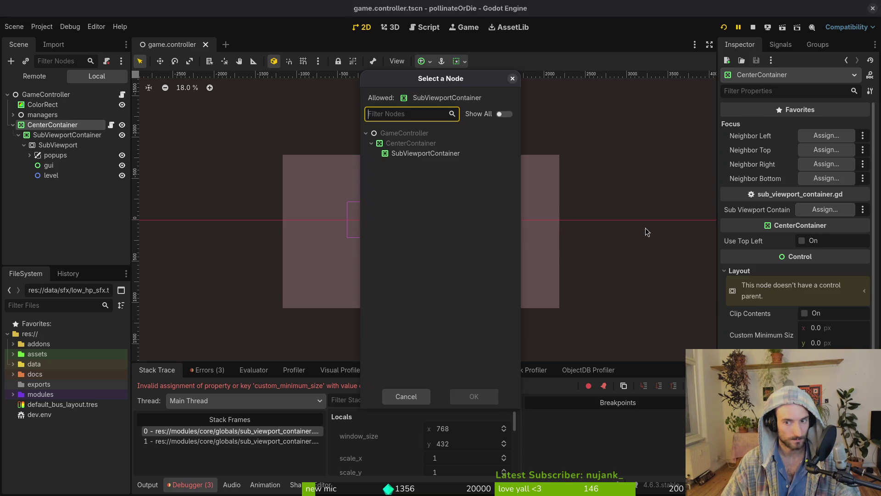
{"action": "left_click", "coordinate": [442, 152]}
{"action": "left_click", "coordinate": [472, 395]}
{"action": "key", "text": "F5"}
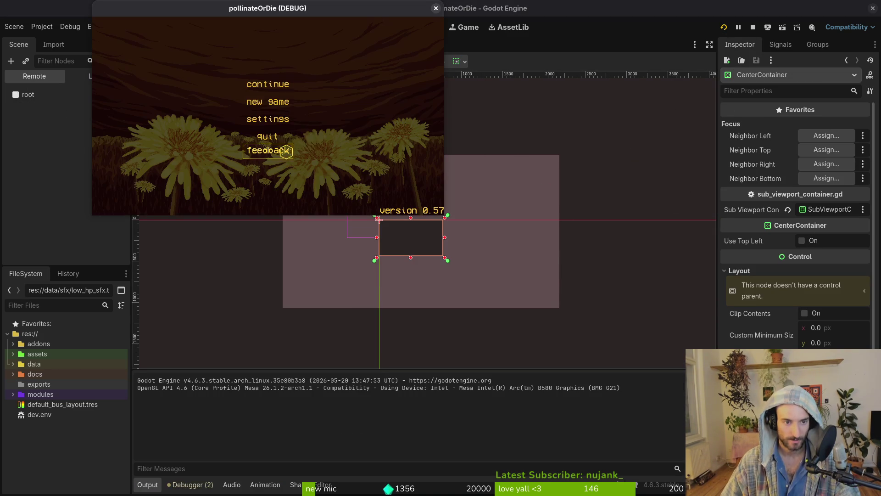
Enlarge the running game window, confirm the Output logs 768 × 432, and select CenterContainer
{"action": "mouse_move", "coordinate": [437, 215]}
{"action": "left_mouse_down"}
{"action": "mouse_move", "coordinate": [606, 310]}
{"action": "mouse_move", "coordinate": [684, 393]}
{"action": "mouse_move", "coordinate": [879, 473]}
{"action": "mouse_move", "coordinate": [787, 473]}
{"action": "mouse_move", "coordinate": [564, 291]}
{"action": "mouse_move", "coordinate": [518, 237]}
{"action": "mouse_move", "coordinate": [581, 278]}
{"action": "left_mouse_up"}
{"action": "left_click", "coordinate": [79, 148]}
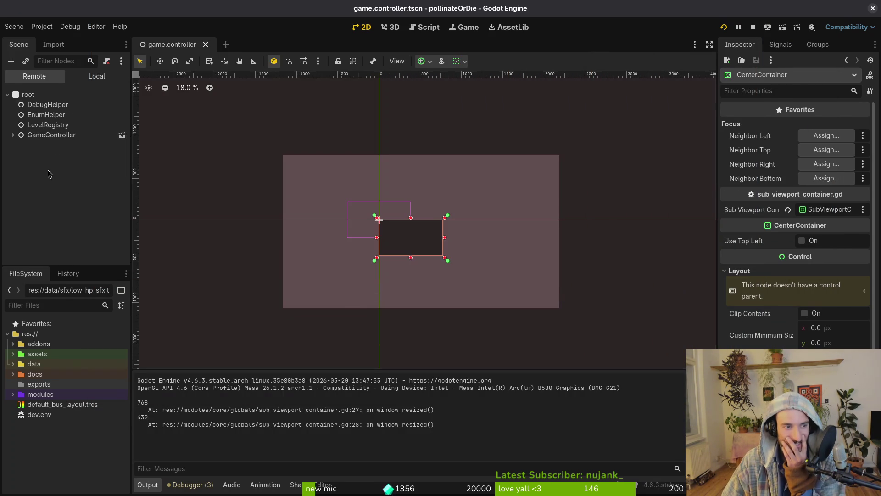
{"action": "left_click", "coordinate": [97, 75]}
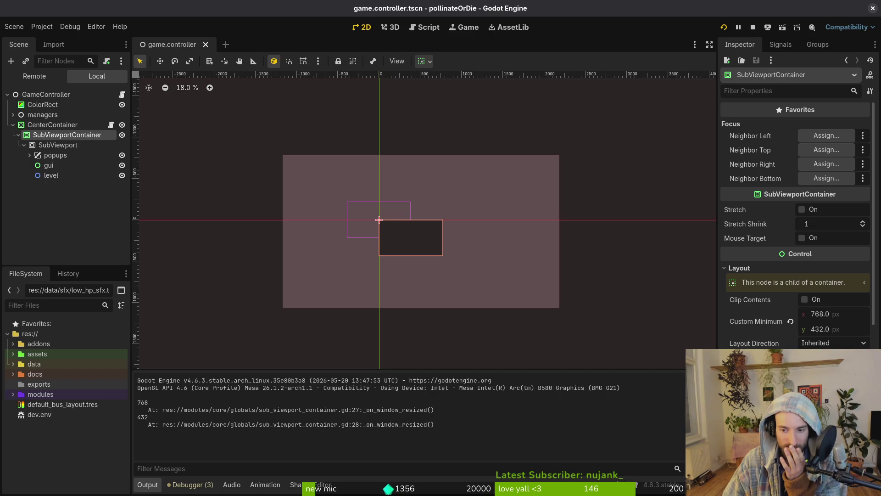
{"action": "left_click", "coordinate": [46, 127]}
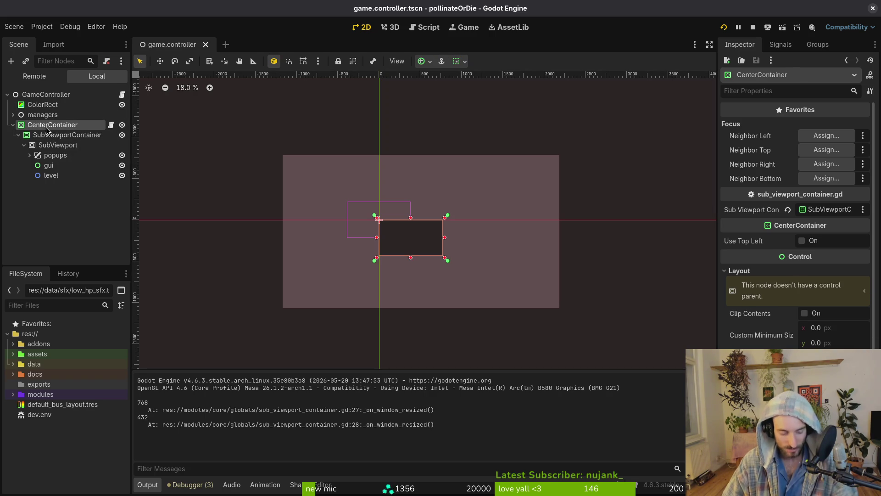
Add a new CenterContainer, nest SubViewportContainer inside it, and save the scene
{"action": "key", "text": "ctrl+a"}
{"action": "type", "text": "cente"}
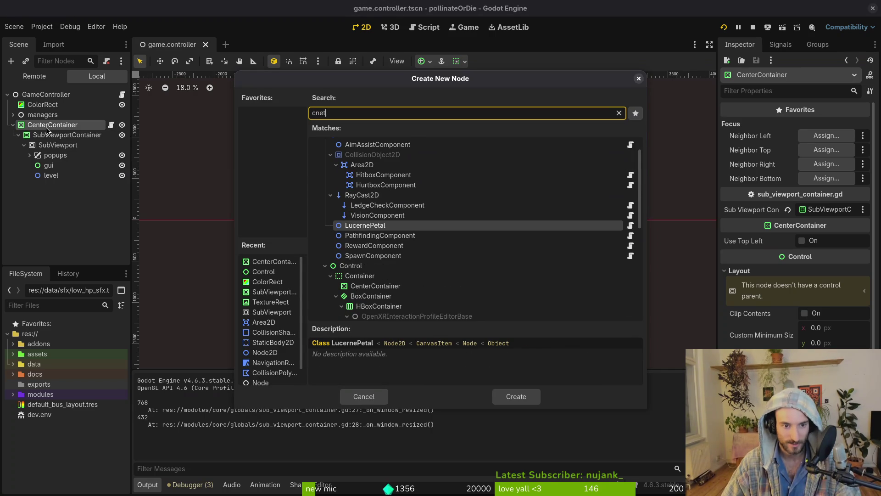
{"action": "key", "text": "Return"}
{"action": "left_click", "coordinate": [55, 138]}
{"action": "mouse_move", "coordinate": [56, 138]}
{"action": "left_mouse_down"}
{"action": "mouse_move", "coordinate": [68, 195]}
{"action": "mouse_move", "coordinate": [58, 186]}
{"action": "left_mouse_up"}
{"action": "left_click", "coordinate": [39, 138]}
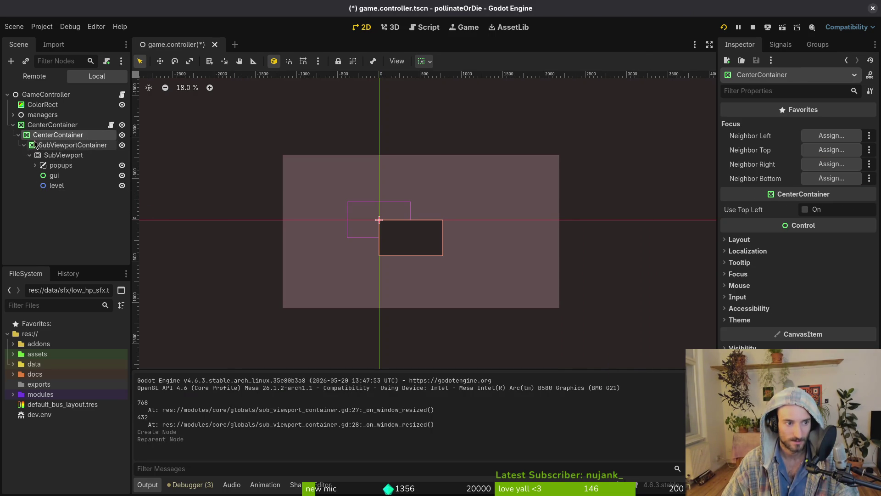
{"action": "left_click", "coordinate": [23, 145]}
{"action": "key", "text": "ctrl+s"}
Stop the game and retype the sub_viewport_container export as CenterContainer in Neovim
{"action": "key", "text": "alt+F4"}
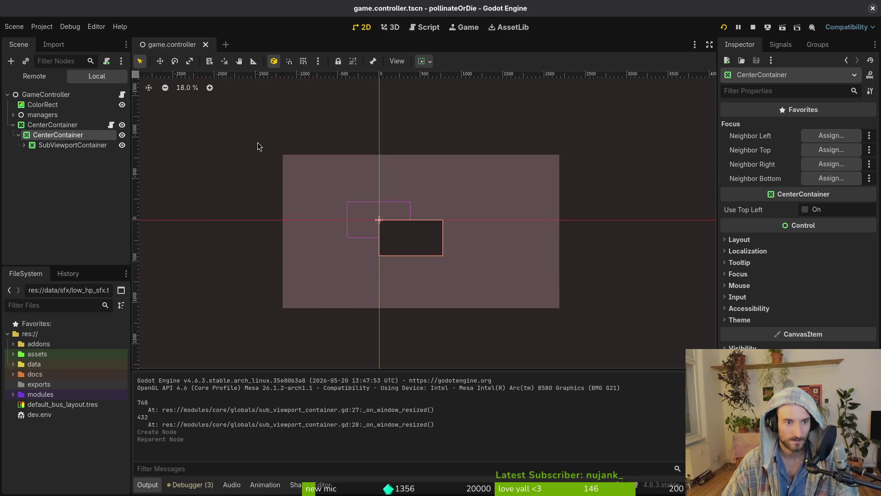
{"action": "key", "text": "alt+Tab"}
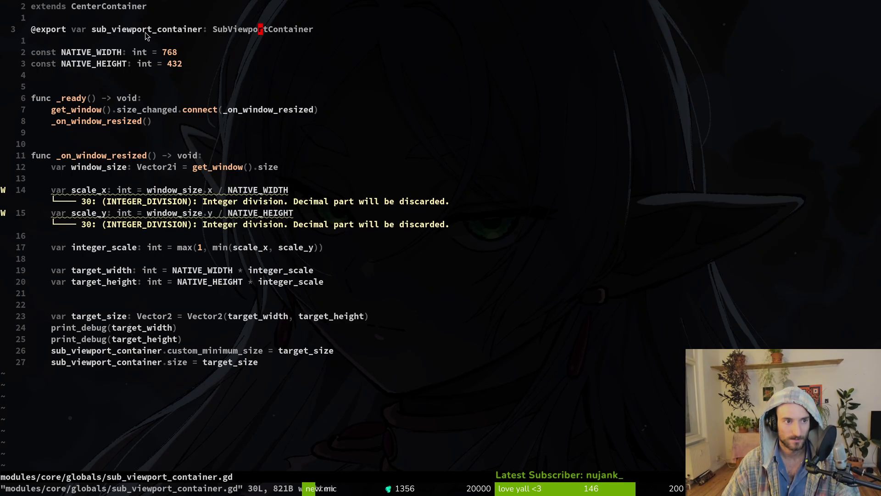
{"action": "type", "text": "ciwcent"}
{"action": "key", "text": "Return"}
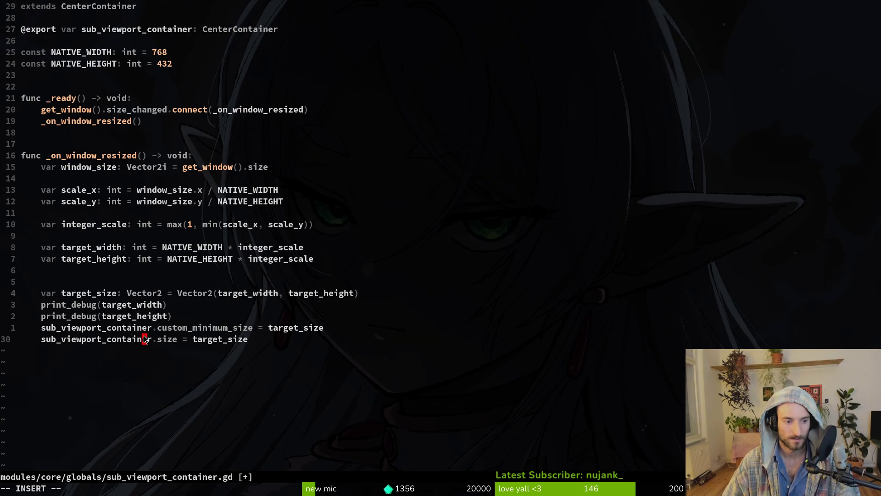
{"action": "key", "text": "alt+Tab"}
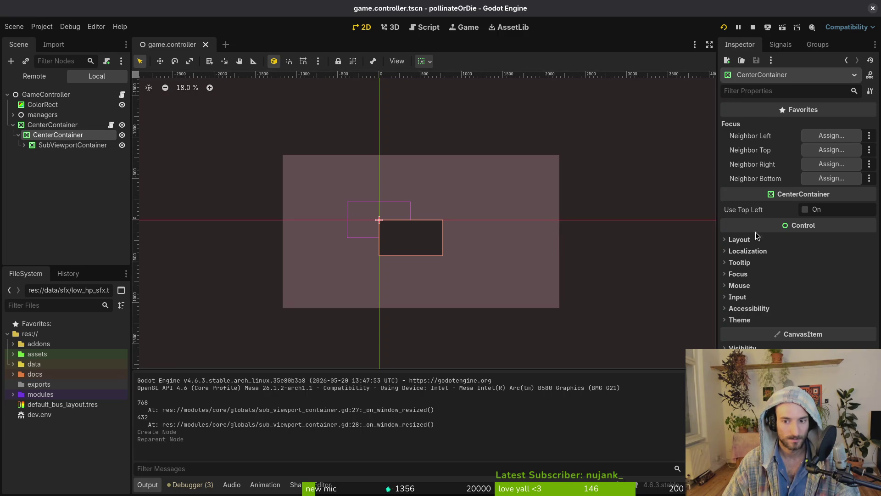
Select the outer CenterContainer, browse nodes for its Sub Viewport Container field, and save the scene
{"action": "left_click", "coordinate": [750, 240]}
{"action": "left_click", "coordinate": [750, 239]}
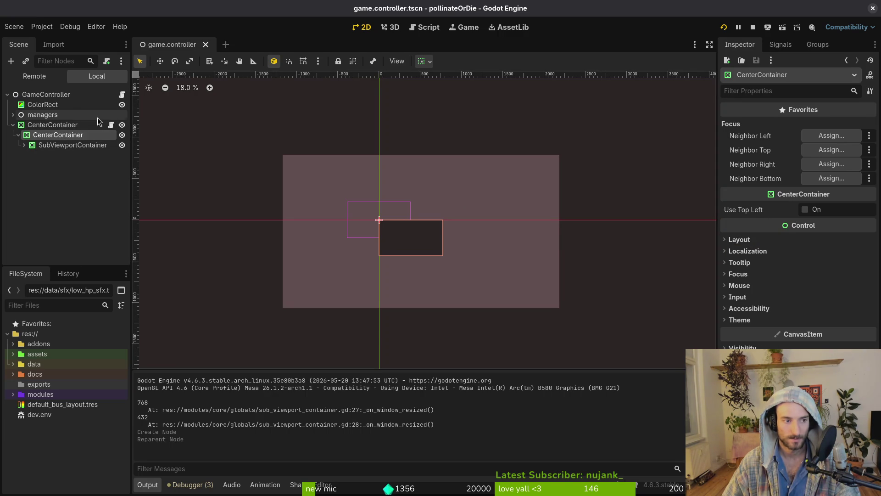
{"action": "left_click", "coordinate": [70, 129]}
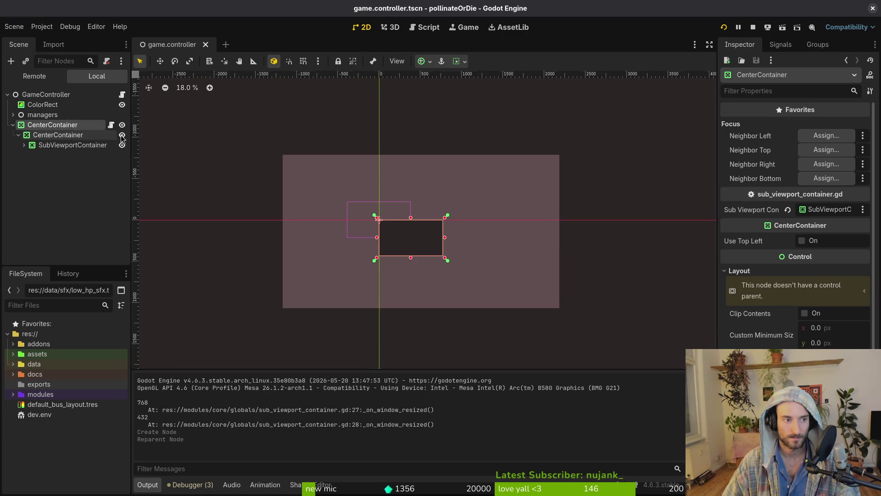
{"action": "left_click", "coordinate": [836, 211]}
{"action": "left_click", "coordinate": [376, 153]}
{"action": "left_click", "coordinate": [455, 396]}
{"action": "key", "text": "alt+Tab"}
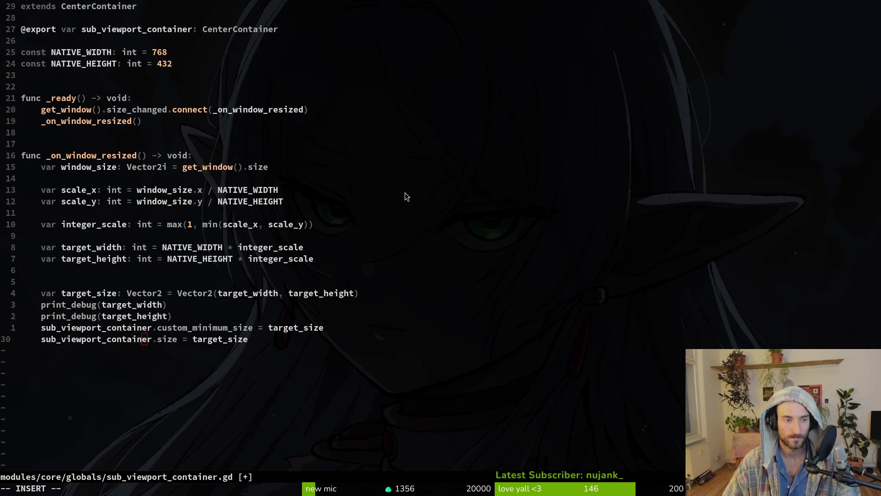
{"action": "key", "text": "alt+Tab"}
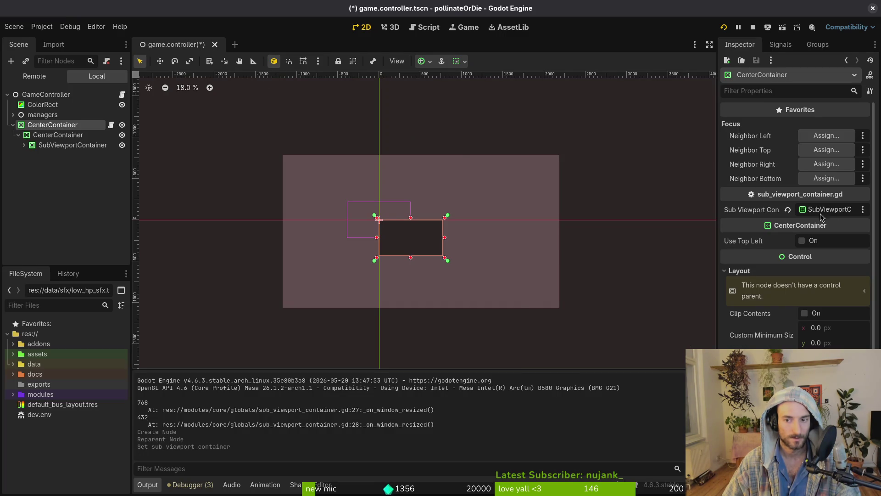
{"action": "left_click", "coordinate": [803, 209]}
{"action": "left_click", "coordinate": [376, 153]}
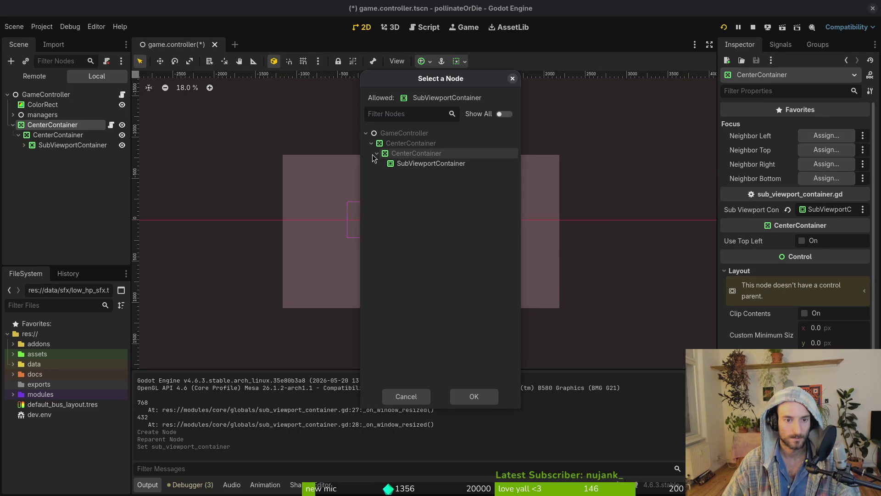
{"action": "left_click", "coordinate": [406, 396]}
{"action": "key", "text": "ctrl+s"}
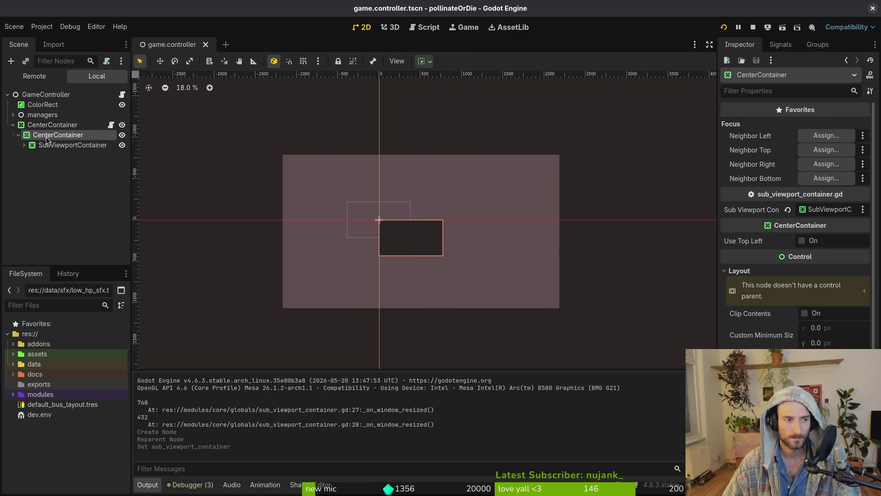
Save the edited scaling script in Neovim with :w
{"action": "key", "text": "alt+Tab"}
{"action": "left_click", "coordinate": [316, 65]}
{"action": "key", "text": "alt+Tab"}
{"action": "key", "text": "alt+Tab"}
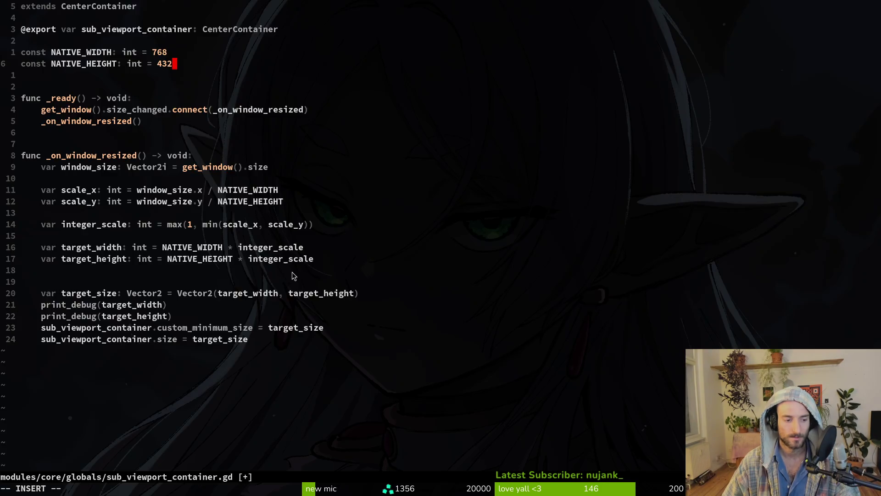
{"action": "key", "text": "Escape"}
{"action": "type", "text": ":w"}
{"action": "key", "text": "Return"}
{"action": "key", "text": "alt+Tab"}
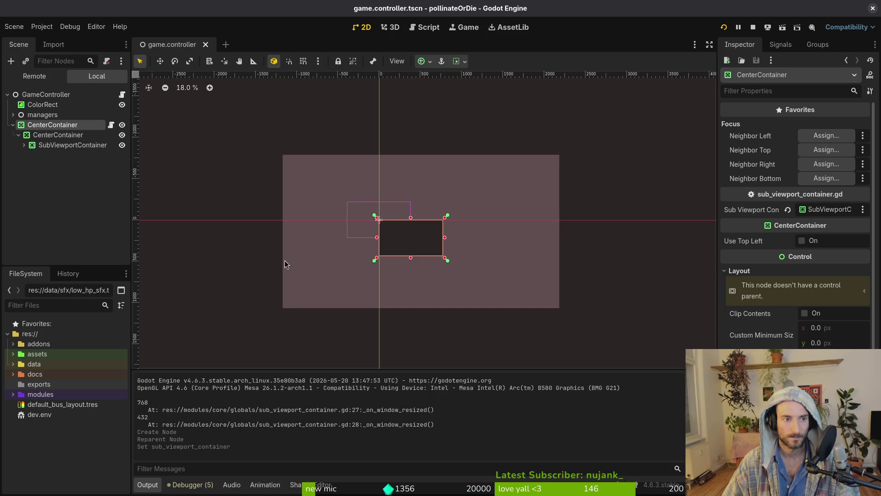
Assign the inner CenterContainer to Sub Viewport Container and relaunch the game with F5
{"action": "left_click", "coordinate": [820, 210]}
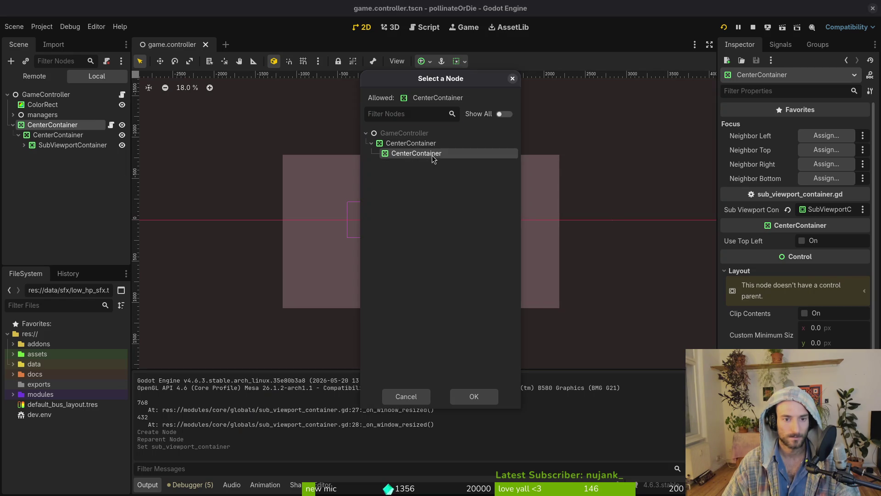
{"action": "left_click", "coordinate": [474, 396]}
{"action": "key", "text": "F5"}
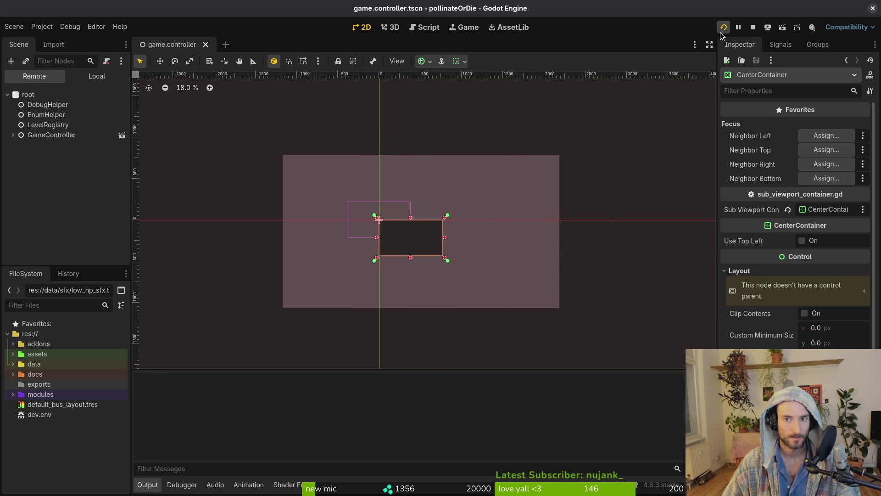
Enlarge the game window and change the running inner CenterContainer's horizontal size flags
{"action": "mouse_move", "coordinate": [442, 214]}
{"action": "left_mouse_down"}
{"action": "mouse_move", "coordinate": [597, 314]}
{"action": "mouse_move", "coordinate": [771, 444]}
{"action": "mouse_move", "coordinate": [869, 494]}
{"action": "mouse_move", "coordinate": [419, 196]}
{"action": "mouse_move", "coordinate": [614, 329]}
{"action": "mouse_move", "coordinate": [398, 124]}
{"action": "left_mouse_up"}
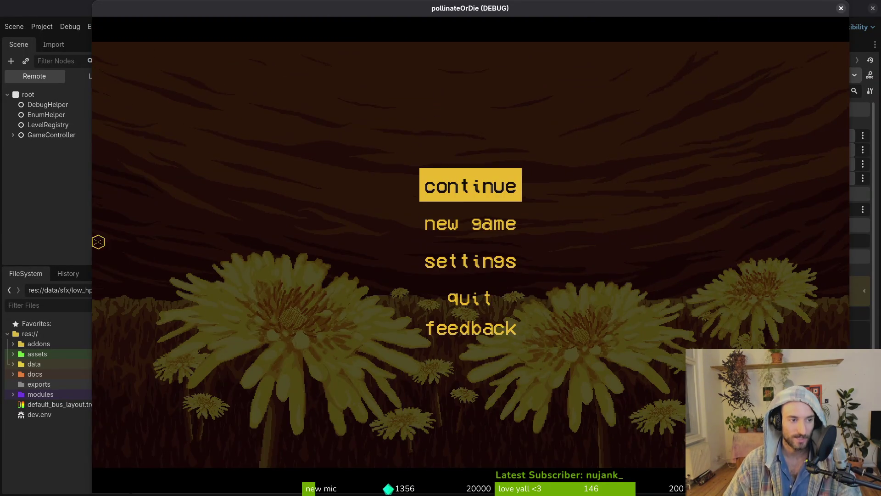
{"action": "left_click", "coordinate": [18, 132]}
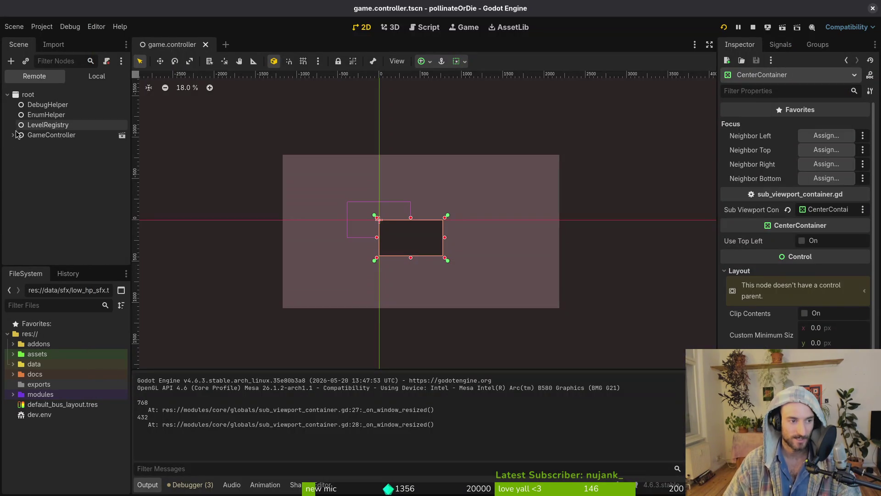
{"action": "left_click", "coordinate": [14, 135]}
{"action": "left_click", "coordinate": [18, 165]}
{"action": "left_click", "coordinate": [38, 177]}
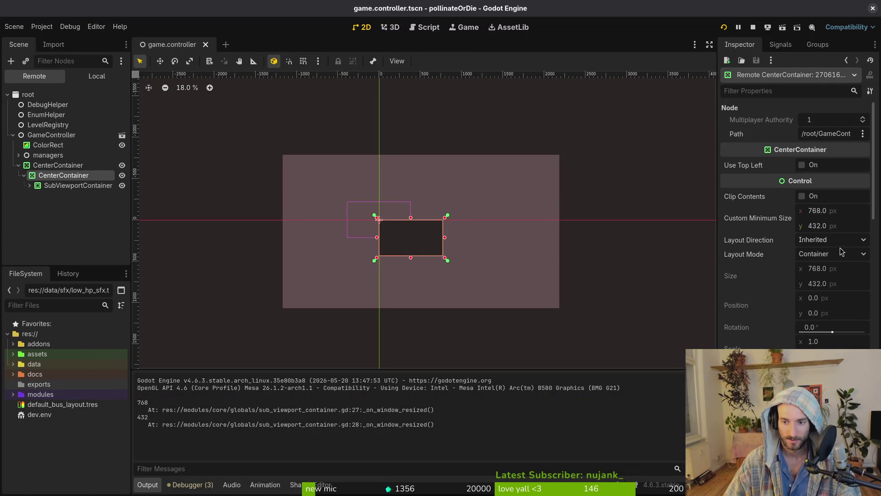
{"action": "left_click", "coordinate": [378, 219]}
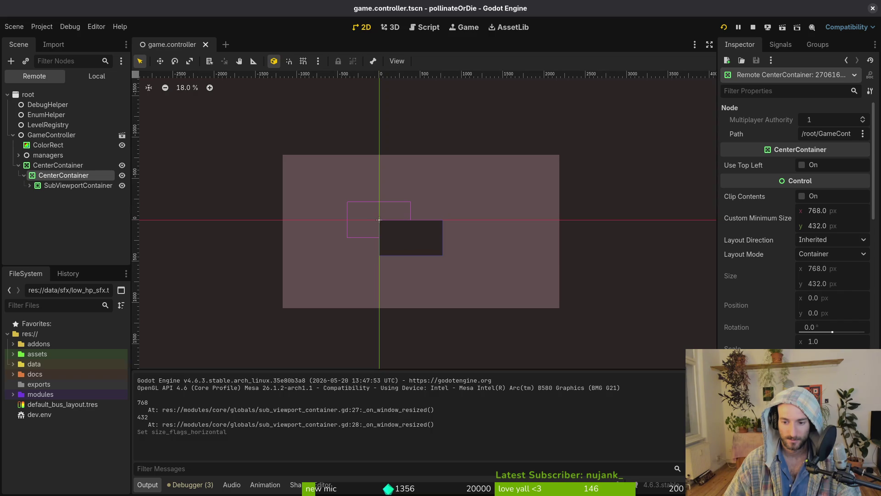
{"action": "scroll", "coordinate": [798, 224], "scroll_direction": "down", "scroll_amount": 2}
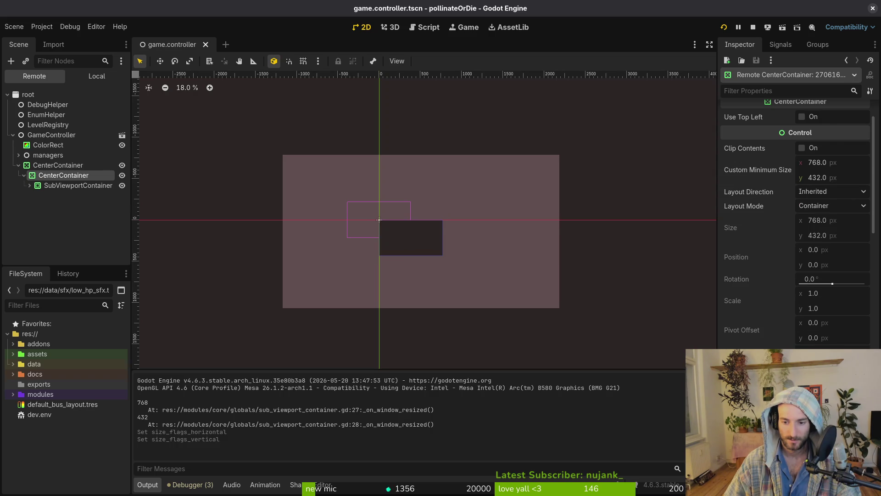
{"action": "scroll", "coordinate": [797, 225], "scroll_direction": "down", "scroll_amount": 4}
{"action": "scroll", "coordinate": [815, 300], "scroll_direction": "up", "scroll_amount": 6}
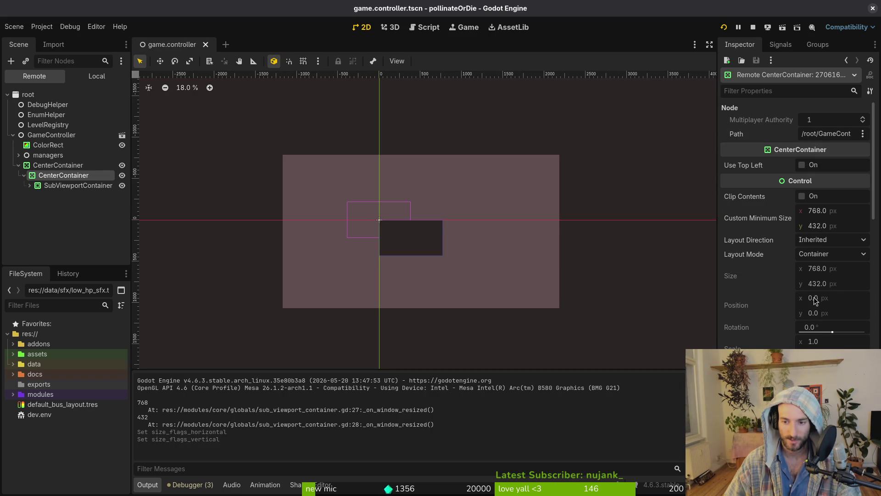
Restart the game, close it, and compare the outer and inner CenterContainers in the Scene tree
{"action": "key", "text": "F5"}
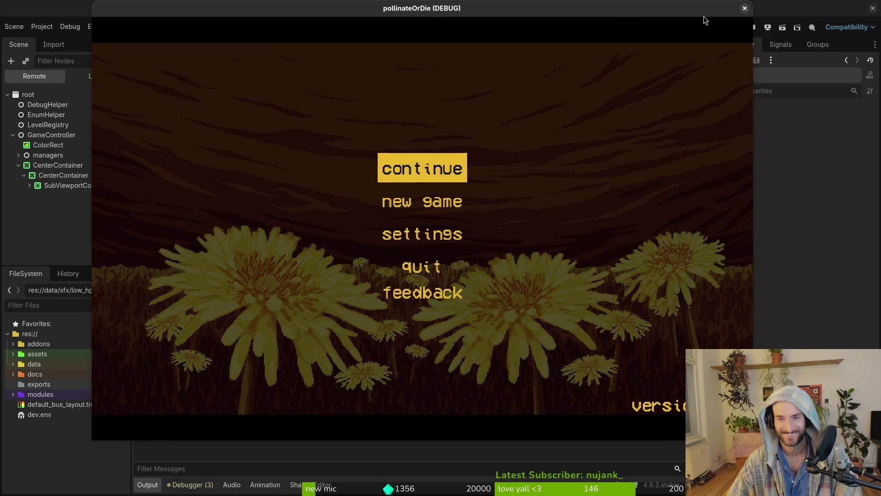
{"action": "left_click", "coordinate": [745, 9]}
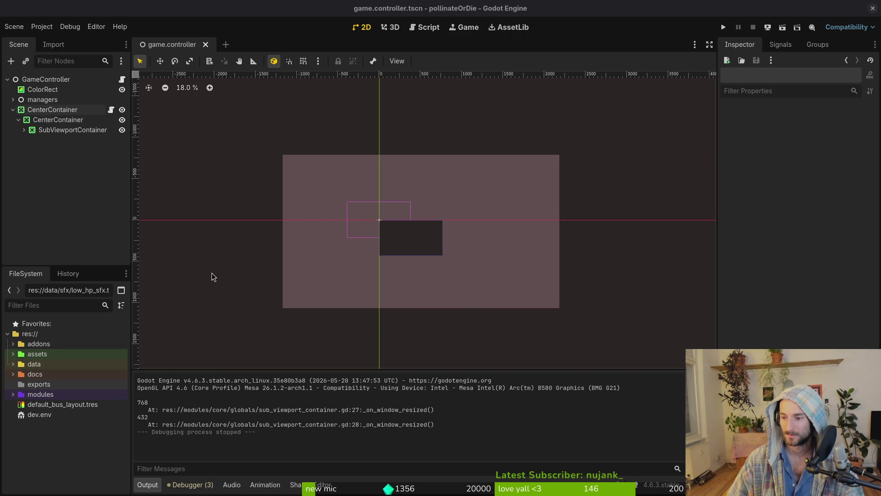
{"action": "left_click", "coordinate": [49, 110]}
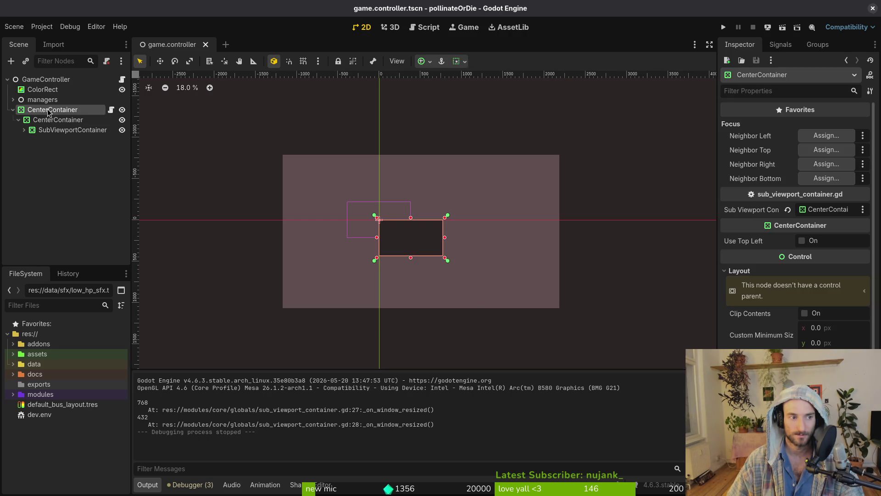
{"action": "left_click", "coordinate": [52, 120]}
{"action": "left_click", "coordinate": [52, 110]}
{"action": "left_click", "coordinate": [58, 121]}
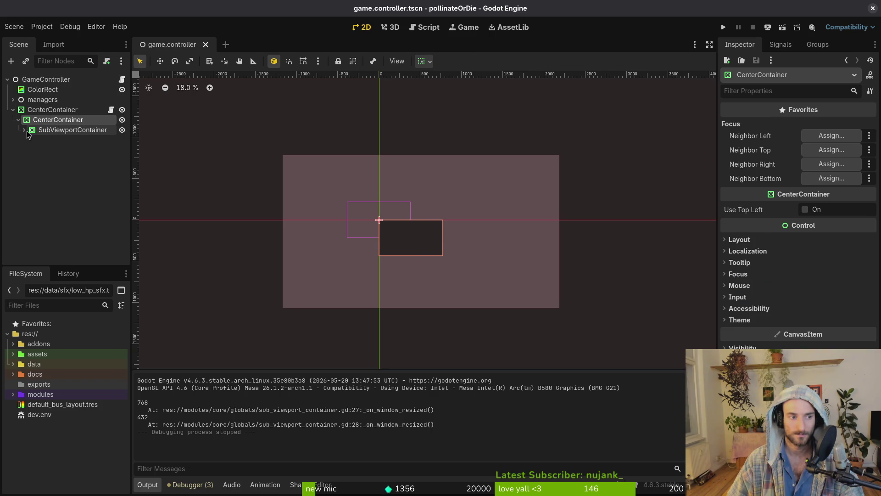